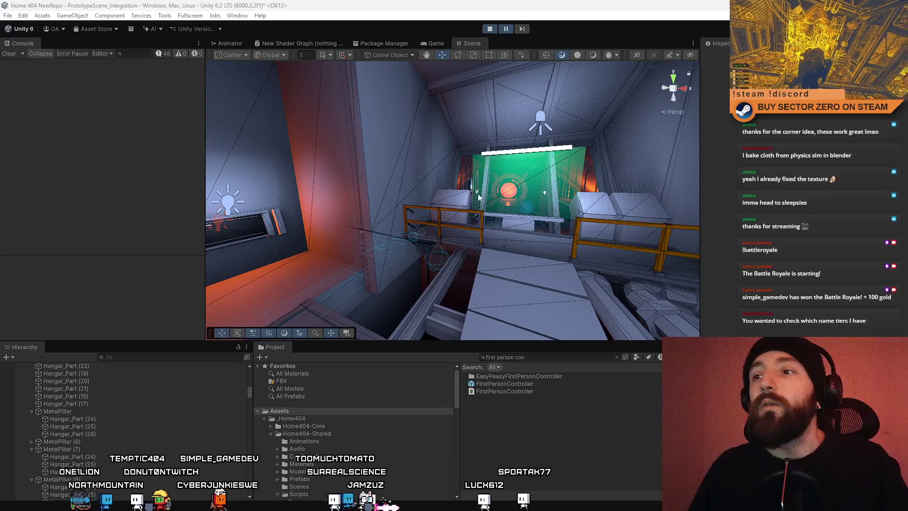
- Collapse the first run of MetalPillar groups, including MetalPillar (7) through (9)
{"action": "mouse_move", "coordinate": [478, 198]}
{"action": "left_mouse_down"}
{"action": "mouse_move", "coordinate": [500, 171]}
{"action": "mouse_move", "coordinate": [392, 180]}
{"action": "left_mouse_up"}
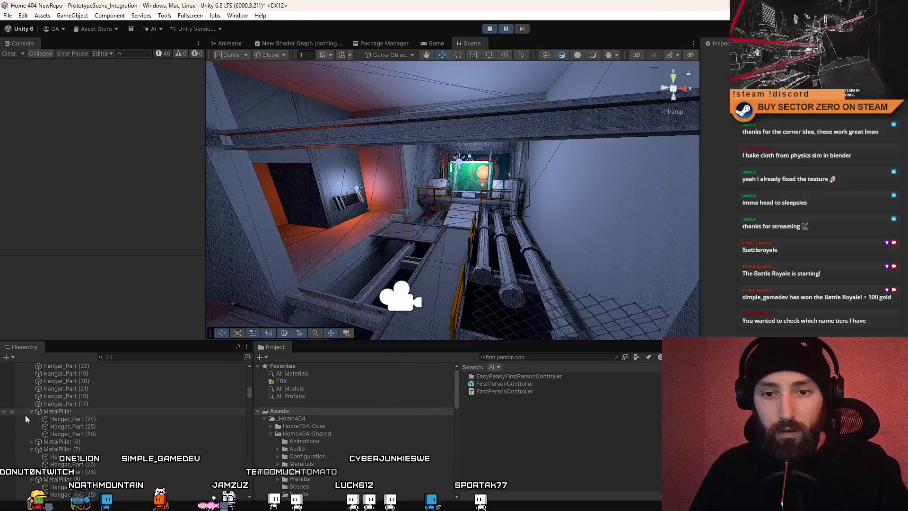
{"action": "left_click", "coordinate": [31, 411]}
{"action": "left_click", "coordinate": [31, 427]}
{"action": "left_click", "coordinate": [31, 434]}
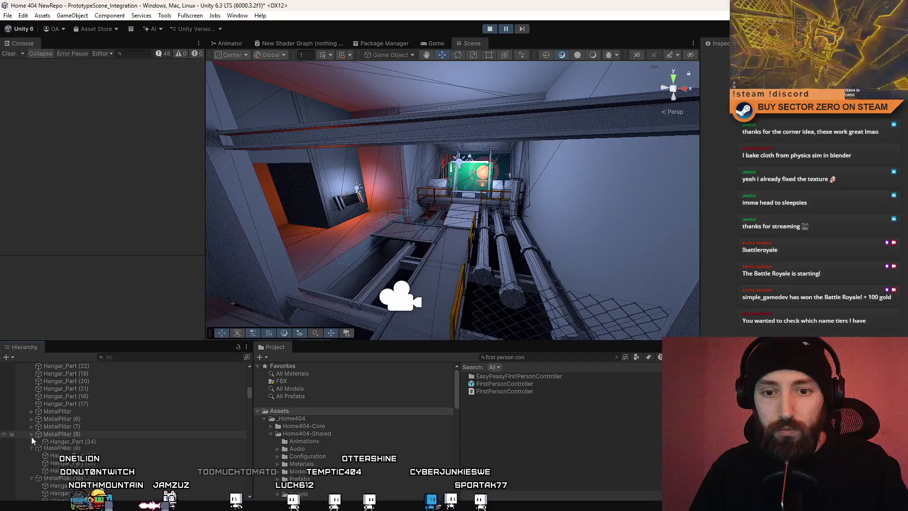
{"action": "left_click", "coordinate": [32, 442]}
{"action": "left_click", "coordinate": [32, 449]}
{"action": "left_click", "coordinate": [31, 457]}
{"action": "left_click", "coordinate": [30, 464]}
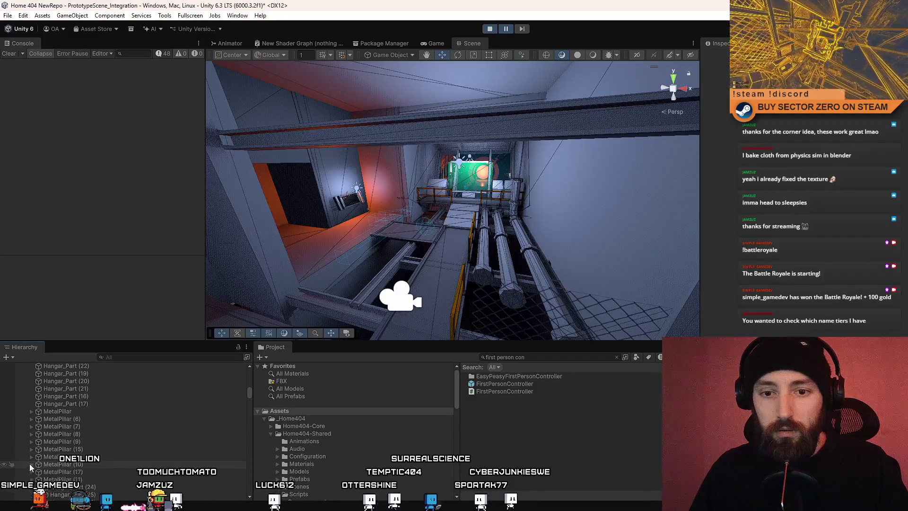
- Collapse MetalPillar (11) through (14) and MetalPillar (4) further down the Hierarchy
{"action": "scroll", "coordinate": [37, 467], "scroll_direction": "down", "scroll_amount": 2}
{"action": "left_click", "coordinate": [32, 453]}
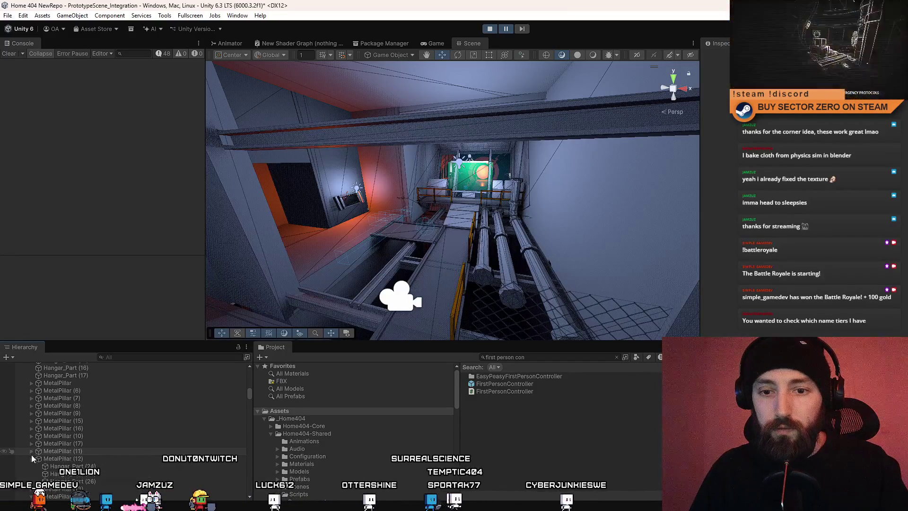
{"action": "left_click", "coordinate": [32, 459]}
{"action": "left_click", "coordinate": [33, 466]}
{"action": "left_click", "coordinate": [32, 474]}
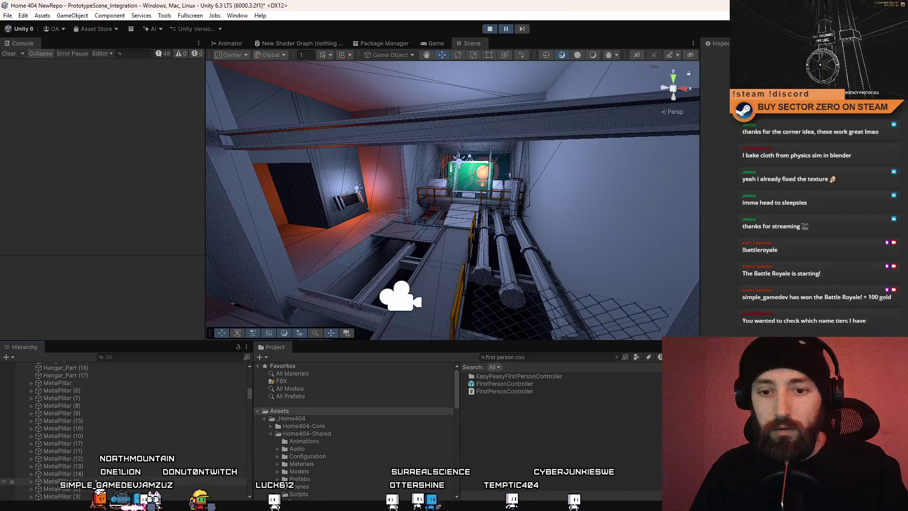
{"action": "scroll", "coordinate": [33, 463], "scroll_direction": "down", "scroll_amount": 4}
{"action": "left_click", "coordinate": [31, 447]}
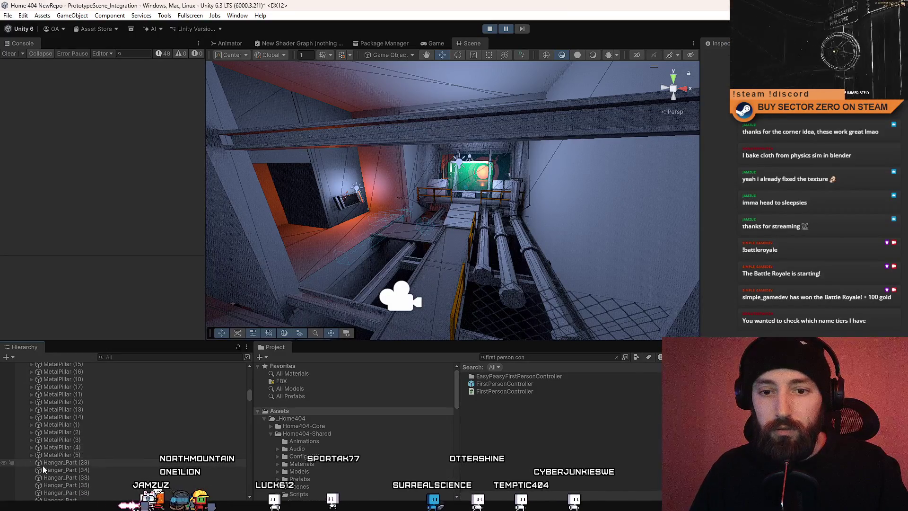
{"action": "scroll", "coordinate": [43, 466], "scroll_direction": "down", "scroll_amount": 2}
{"action": "scroll", "coordinate": [24, 403], "scroll_direction": "down", "scroll_amount": 2}
{"action": "scroll", "coordinate": [64, 457], "scroll_direction": "down", "scroll_amount": 2}
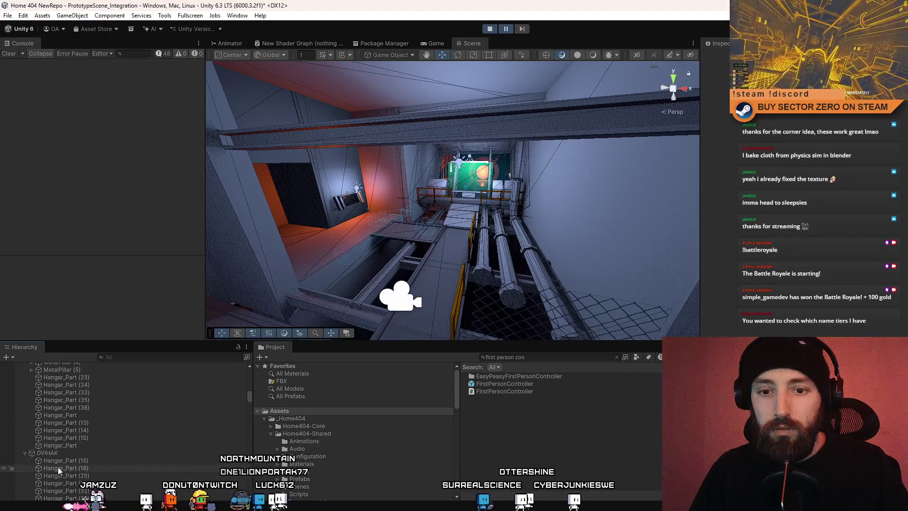
- Collapse DVIHAK and inspect the MODELS group, Hangar(Clone) and the fence quad
{"action": "left_click", "coordinate": [26, 454]}
{"action": "left_click", "coordinate": [28, 468]}
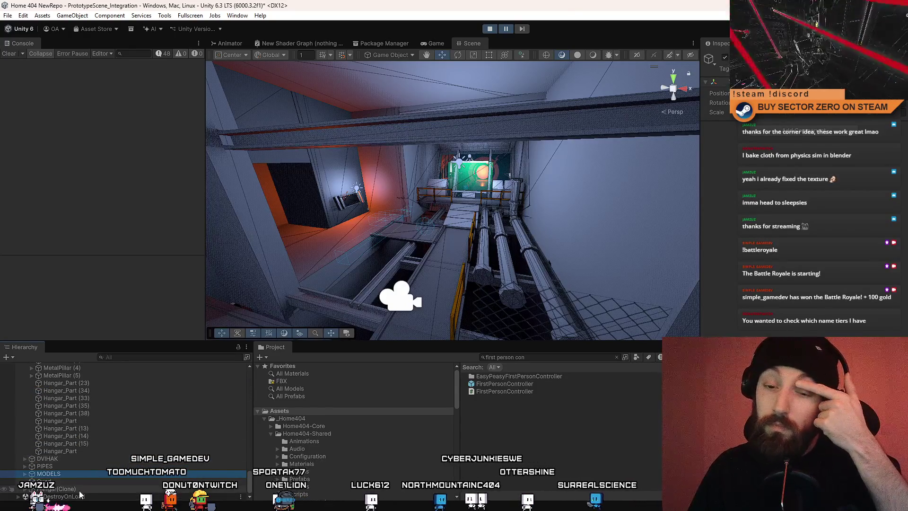
{"action": "left_click", "coordinate": [82, 490]}
{"action": "left_click", "coordinate": [64, 481]}
{"action": "scroll", "coordinate": [71, 464], "scroll_direction": "up", "scroll_amount": 3}
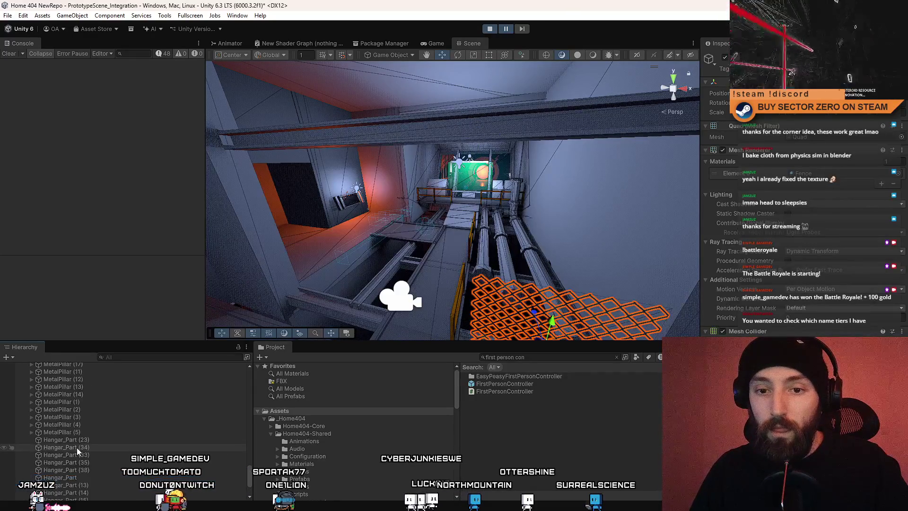
{"action": "scroll", "coordinate": [57, 434], "scroll_direction": "down", "scroll_amount": 2}
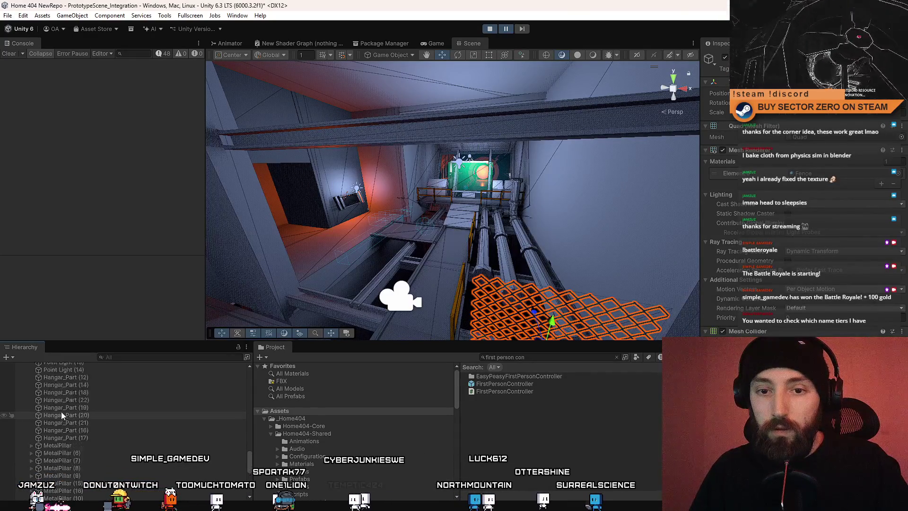
{"action": "scroll", "coordinate": [71, 427], "scroll_direction": "down", "scroll_amount": 2}
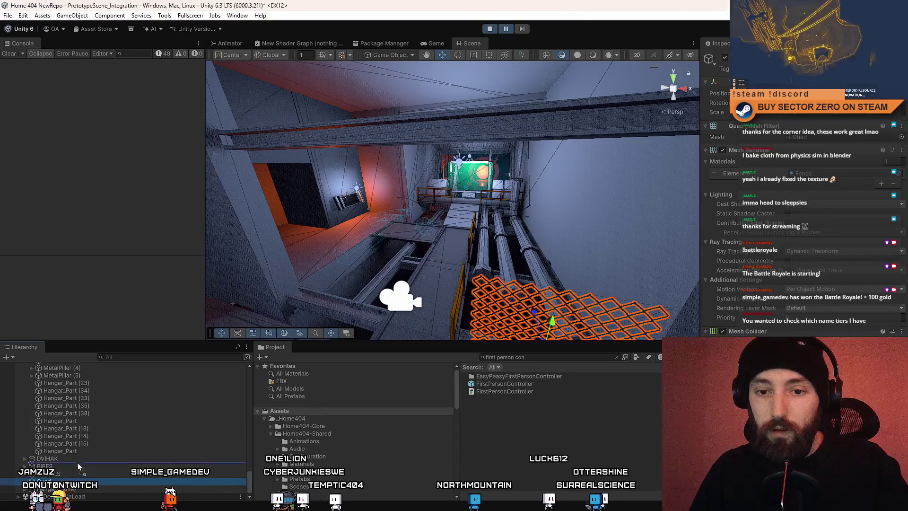
{"action": "scroll", "coordinate": [85, 444], "scroll_direction": "up", "scroll_amount": 5}
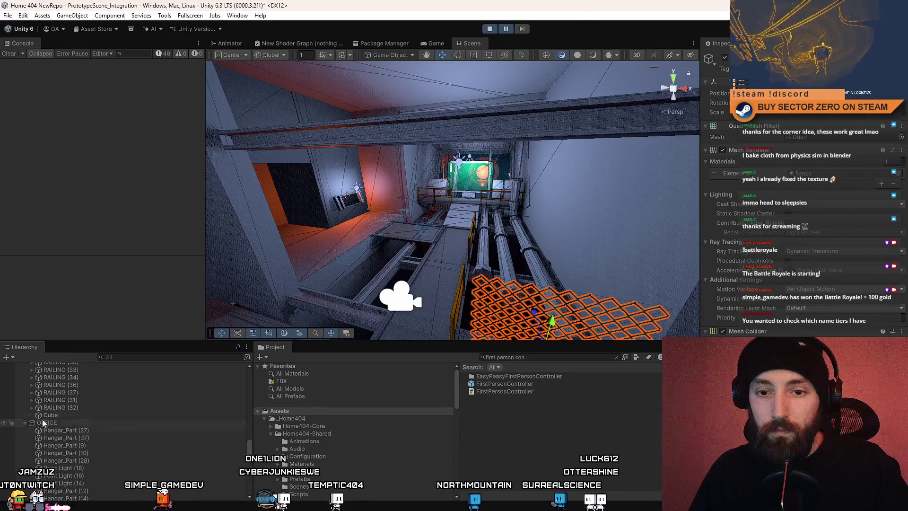
- Collapse the OFFICE and WINDOW groups after checking the Cube and orange railing
{"action": "left_click", "coordinate": [25, 422]}
{"action": "left_click", "coordinate": [49, 451]}
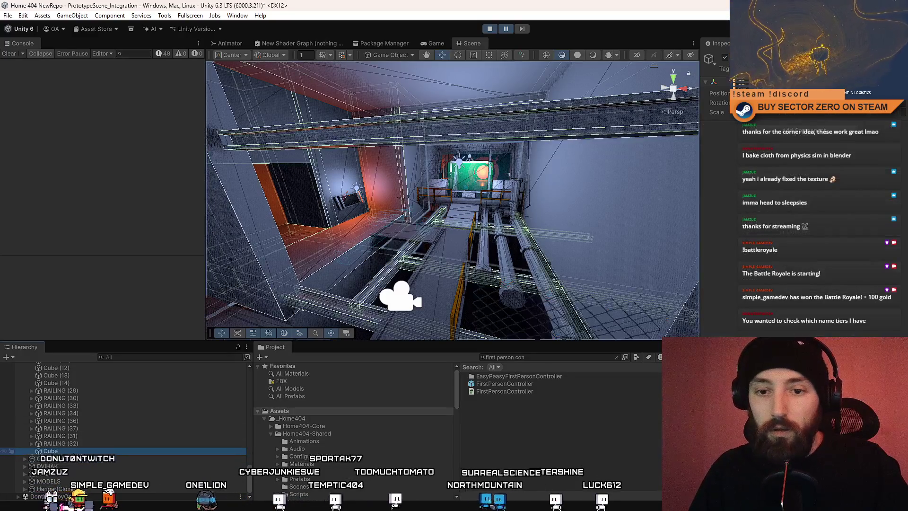
{"action": "left_click", "coordinate": [469, 201]}
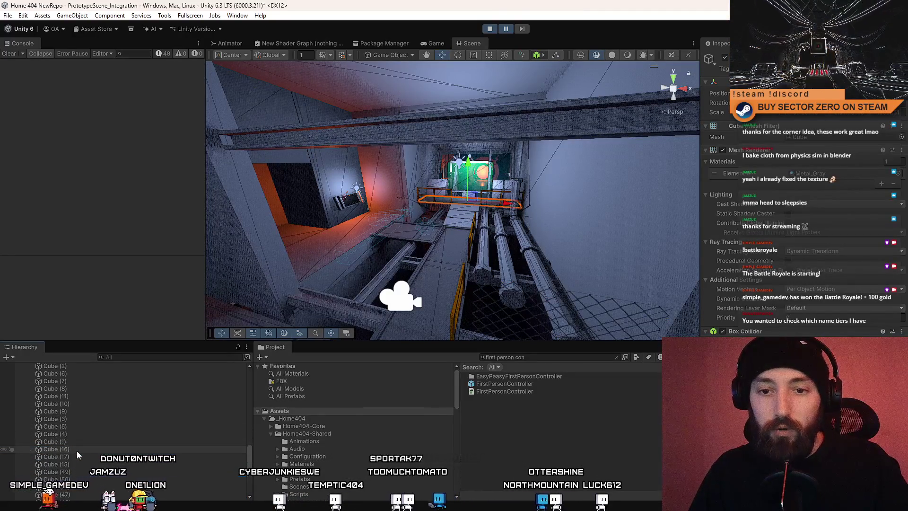
{"action": "scroll", "coordinate": [76, 450], "scroll_direction": "up", "scroll_amount": 5}
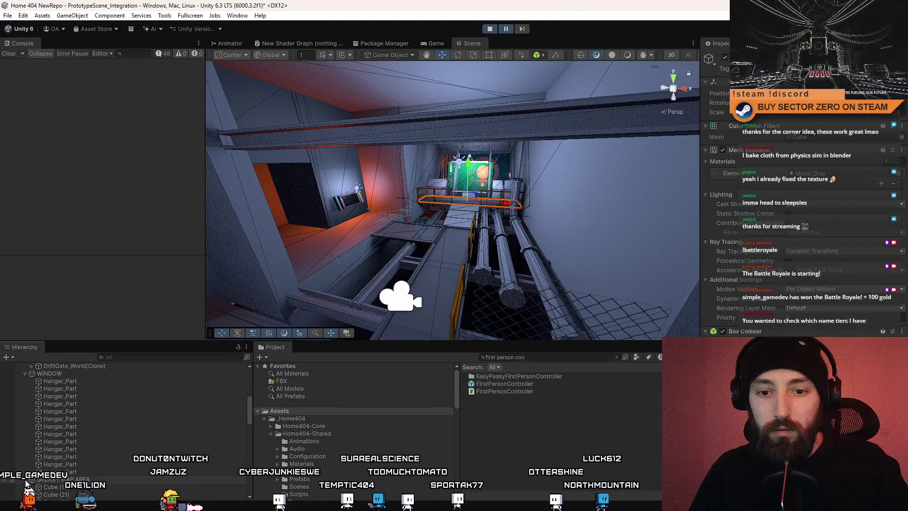
{"action": "left_click", "coordinate": [26, 374]}
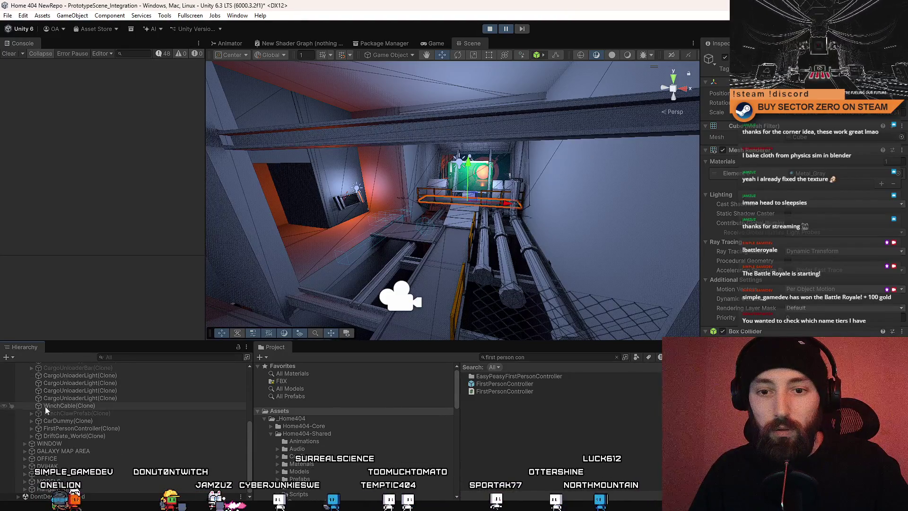
- Select WINDOW and the Hangar object, inspecting the dark corner and red beams
{"action": "left_click", "coordinate": [78, 444]}
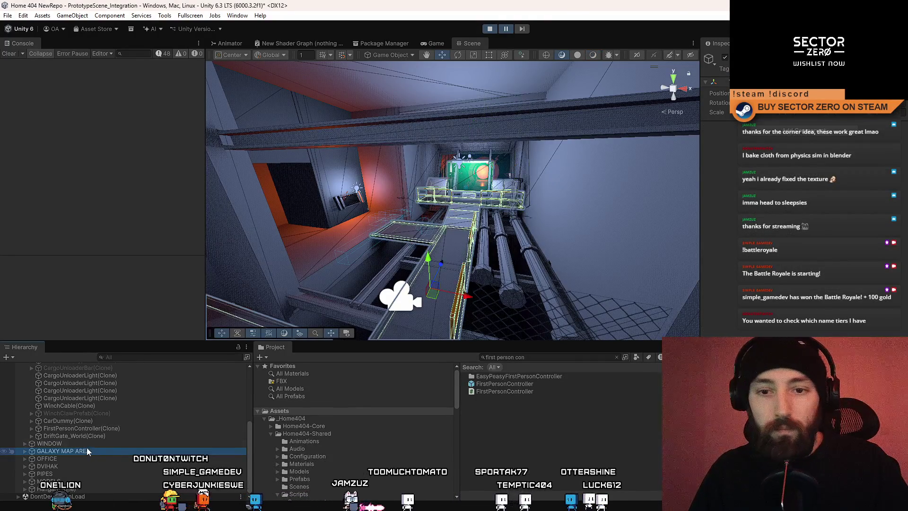
{"action": "left_click", "coordinate": [80, 489]}
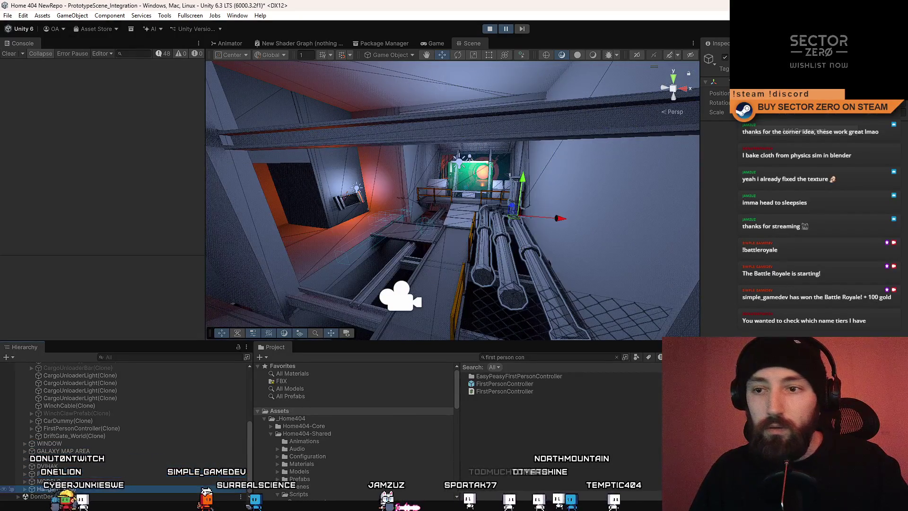
{"action": "mouse_move", "coordinate": [383, 332]}
{"action": "left_mouse_down"}
{"action": "mouse_move", "coordinate": [164, 313]}
{"action": "mouse_move", "coordinate": [211, 286]}
{"action": "mouse_move", "coordinate": [324, 265]}
{"action": "mouse_move", "coordinate": [348, 238]}
{"action": "mouse_move", "coordinate": [331, 205]}
{"action": "mouse_move", "coordinate": [331, 228]}
{"action": "mouse_move", "coordinate": [255, 251]}
{"action": "mouse_move", "coordinate": [240, 326]}
{"action": "mouse_move", "coordinate": [478, 173]}
{"action": "left_mouse_up"}
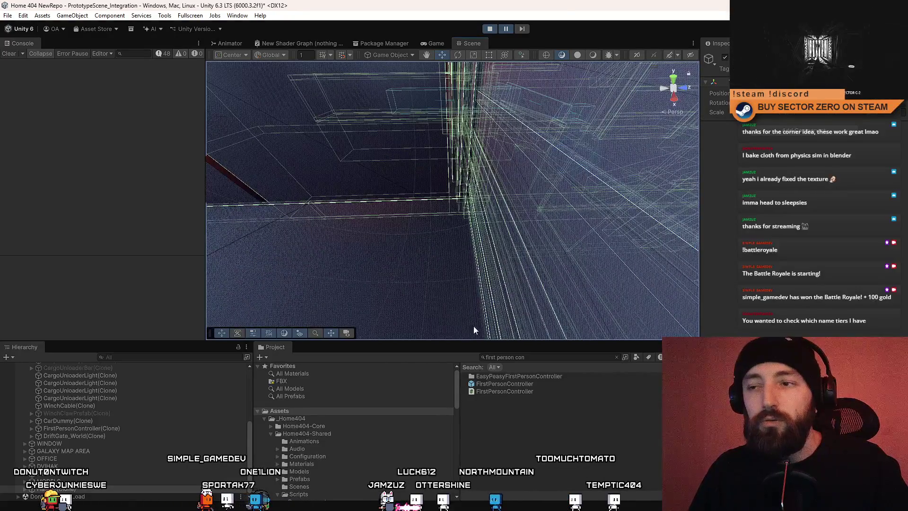
{"action": "mouse_move", "coordinate": [474, 329]}
{"action": "left_mouse_down"}
{"action": "mouse_move", "coordinate": [403, 229]}
{"action": "mouse_move", "coordinate": [458, 190]}
{"action": "mouse_move", "coordinate": [440, 137]}
{"action": "mouse_move", "coordinate": [318, 178]}
{"action": "mouse_move", "coordinate": [222, 195]}
{"action": "mouse_move", "coordinate": [380, 185]}
{"action": "mouse_move", "coordinate": [512, 271]}
{"action": "mouse_move", "coordinate": [302, 192]}
{"action": "mouse_move", "coordinate": [308, 126]}
{"action": "mouse_move", "coordinate": [412, 233]}
{"action": "mouse_move", "coordinate": [426, 307]}
{"action": "mouse_move", "coordinate": [440, 304]}
{"action": "mouse_move", "coordinate": [405, 305]}
{"action": "mouse_move", "coordinate": [448, 258]}
{"action": "mouse_move", "coordinate": [440, 210]}
{"action": "left_mouse_up"}
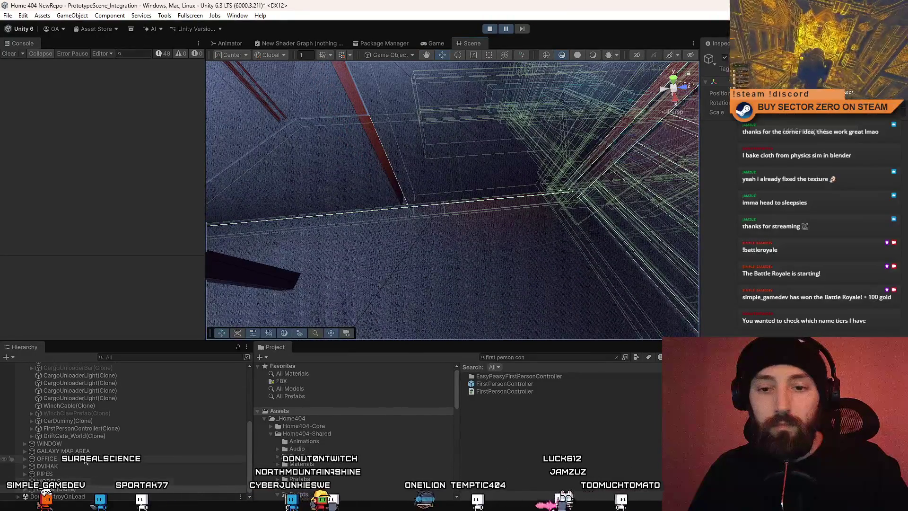
{"action": "left_click", "coordinate": [78, 443]}
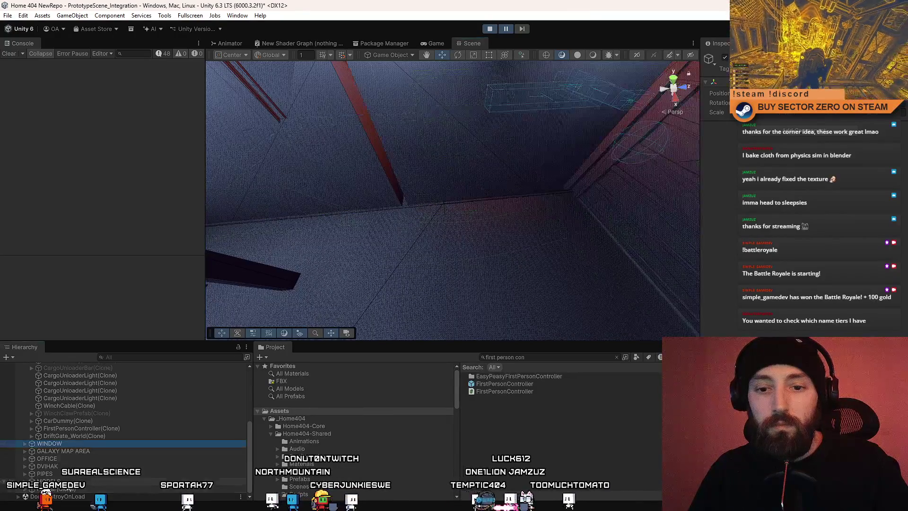
{"action": "left_click", "coordinate": [67, 490]}
{"action": "key", "text": "f"}
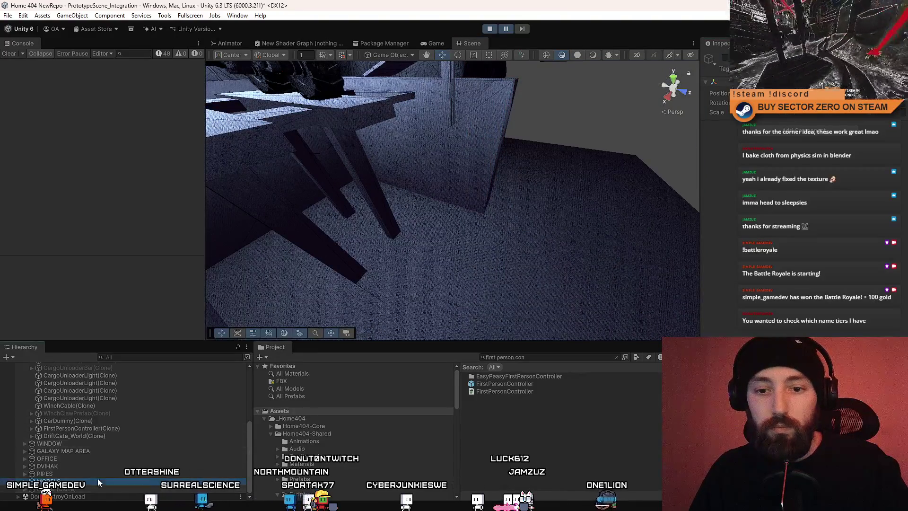
- Hide the WINDOW through PIPES groups and clear the selection
{"action": "left_click", "coordinate": [71, 444], "text": "shift"}
{"action": "mouse_move", "coordinate": [565, 222]}
{"action": "left_mouse_down"}
{"action": "mouse_move", "coordinate": [592, 214]}
{"action": "mouse_move", "coordinate": [564, 229]}
{"action": "mouse_move", "coordinate": [509, 129]}
{"action": "mouse_move", "coordinate": [341, 158]}
{"action": "mouse_move", "coordinate": [357, 171]}
{"action": "left_mouse_up"}
{"action": "key", "text": "h"}
{"action": "key", "text": "h"}
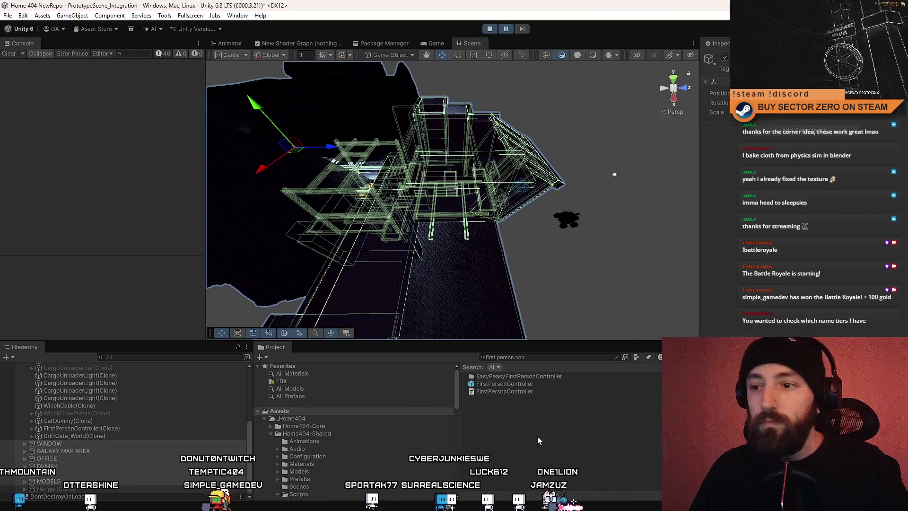
{"action": "left_click", "coordinate": [539, 441]}
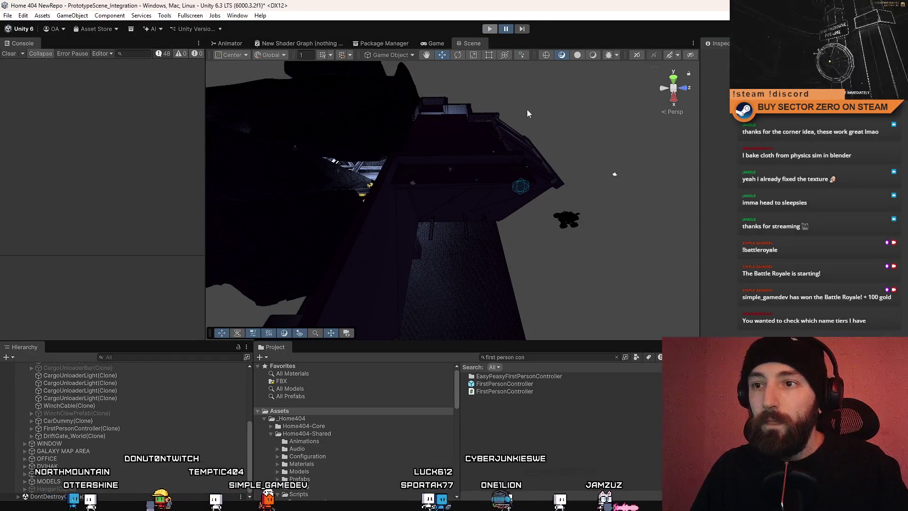
- Stop the play-test and collapse the World group
{"action": "left_click", "coordinate": [504, 28]}
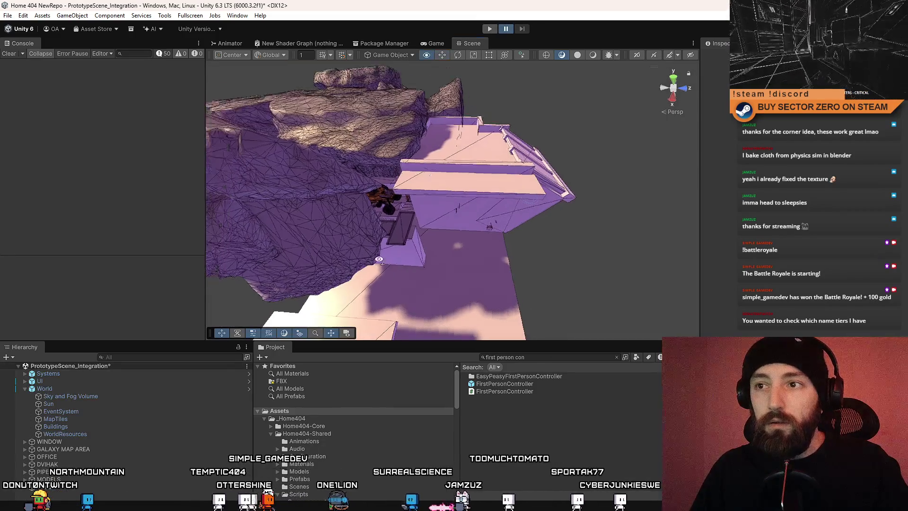
{"action": "left_click_drag", "start_coordinate": [379, 259], "coordinate": [205, 406]}
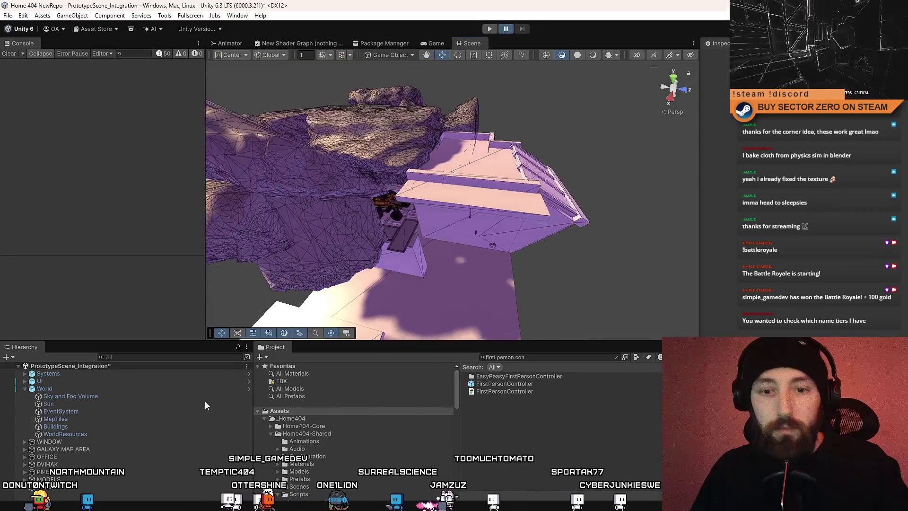
{"action": "left_click", "coordinate": [25, 389]}
- Hide the root groups down to the Quad, undo it, then save and close Home 404
{"action": "left_click", "coordinate": [61, 400]}
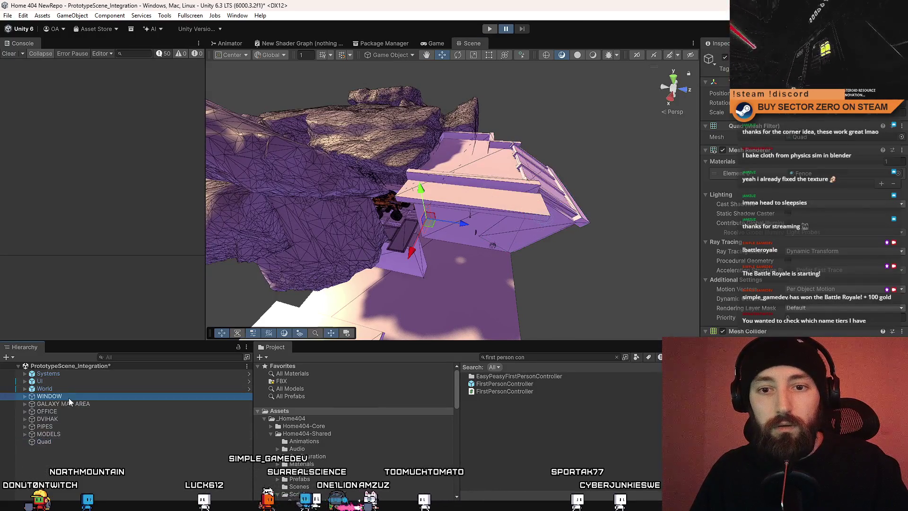
{"action": "left_click", "coordinate": [64, 441], "text": "shift"}
{"action": "key", "text": "h"}
{"action": "key", "text": "ctrl+z"}
{"action": "key", "text": "ctrl+z"}
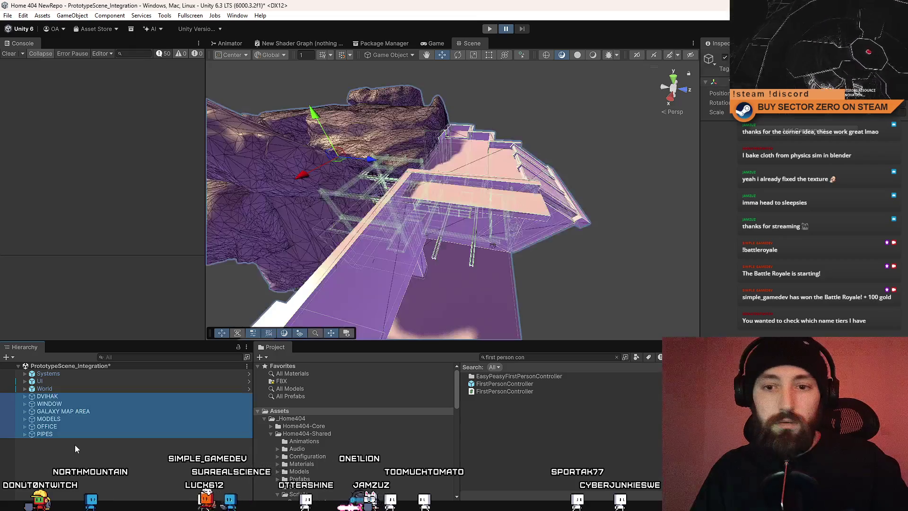
{"action": "mouse_move", "coordinate": [426, 199]}
{"action": "left_mouse_down"}
{"action": "mouse_move", "coordinate": [388, 180]}
{"action": "mouse_move", "coordinate": [320, 192]}
{"action": "mouse_move", "coordinate": [221, 268]}
{"action": "mouse_move", "coordinate": [170, 246]}
{"action": "mouse_move", "coordinate": [189, 237]}
{"action": "left_mouse_up"}
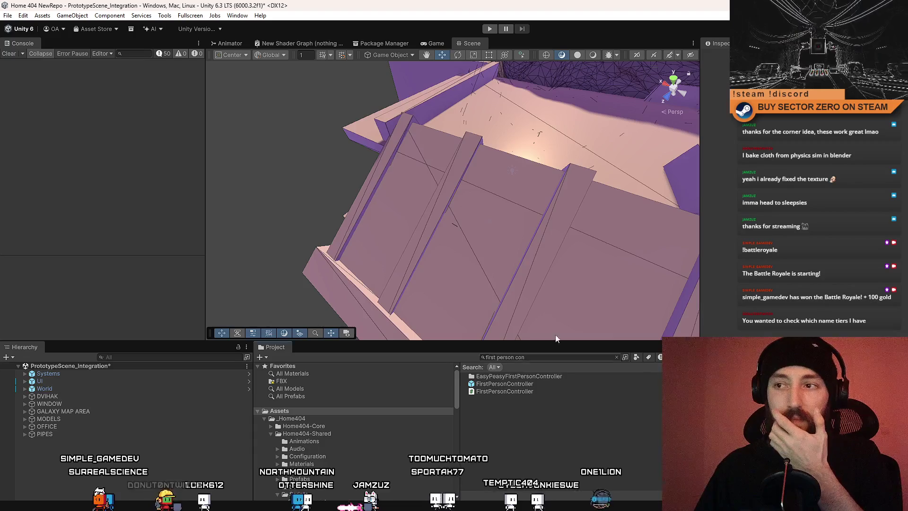
{"action": "left_click", "coordinate": [430, 280]}
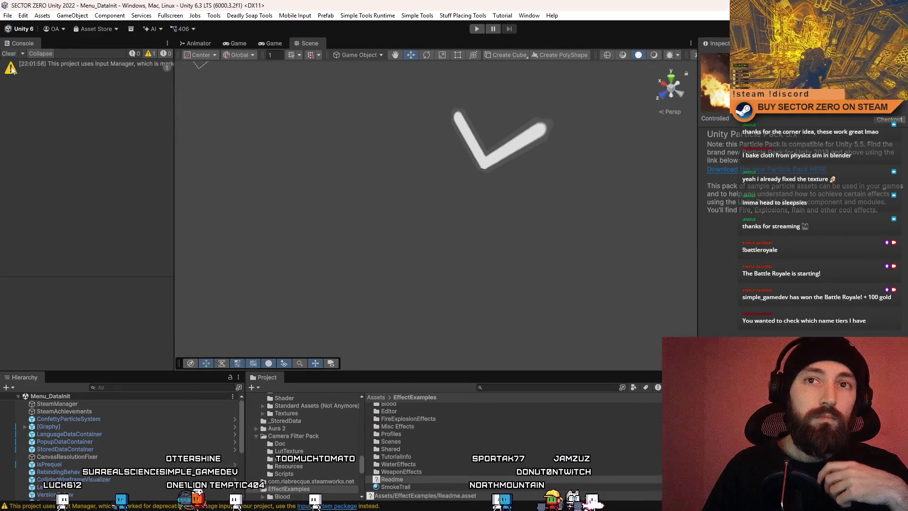
- Clear the console warning and orbit the Scene view around the checkmark object
{"action": "left_click", "coordinate": [8, 53]}
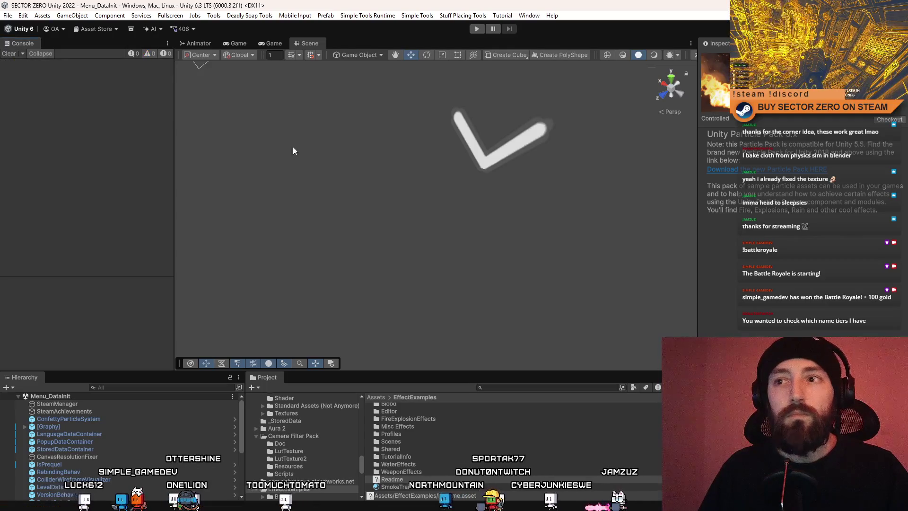
{"action": "mouse_move", "coordinate": [293, 151]}
{"action": "left_mouse_down"}
{"action": "mouse_move", "coordinate": [572, 183]}
{"action": "mouse_move", "coordinate": [512, 269]}
{"action": "mouse_move", "coordinate": [527, 209]}
{"action": "mouse_move", "coordinate": [382, 154]}
{"action": "left_mouse_up"}
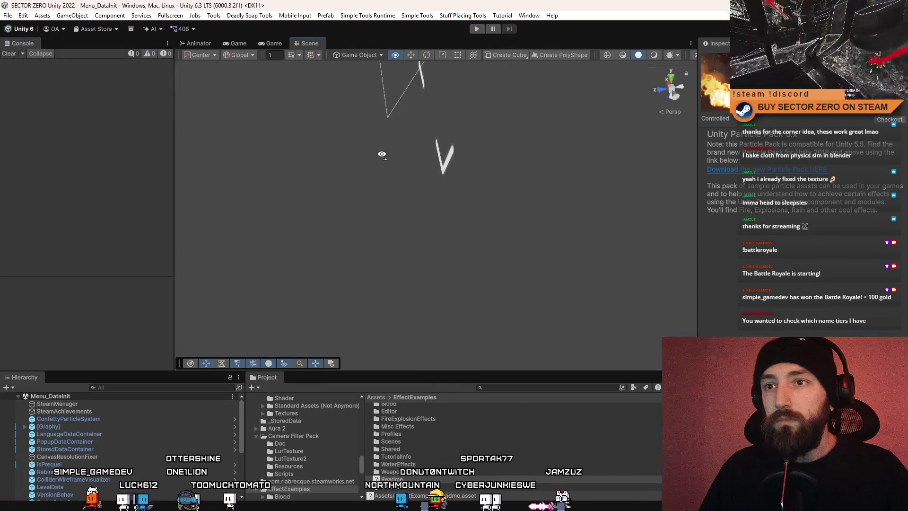
{"action": "mouse_move", "coordinate": [464, 169]}
{"action": "left_mouse_down"}
{"action": "mouse_move", "coordinate": [557, 235]}
{"action": "mouse_move", "coordinate": [553, 269]}
{"action": "mouse_move", "coordinate": [582, 434]}
{"action": "left_mouse_up"}
{"action": "scroll", "coordinate": [582, 433], "scroll_direction": "up", "scroll_amount": 1}
{"action": "mouse_move", "coordinate": [520, 284]}
{"action": "left_mouse_down"}
{"action": "mouse_move", "coordinate": [426, 189]}
{"action": "mouse_move", "coordinate": [412, 133]}
{"action": "left_mouse_up"}
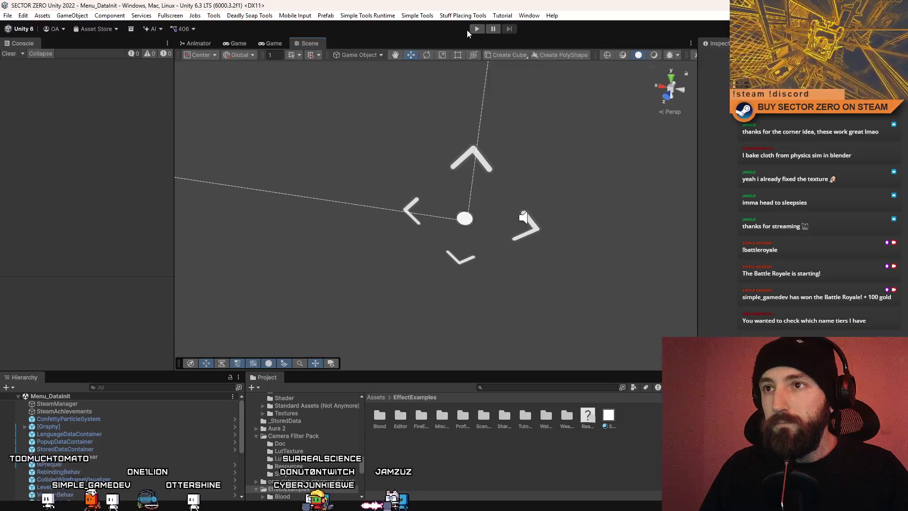
{"action": "left_click_drag", "start_coordinate": [420, 107], "coordinate": [490, 308]}
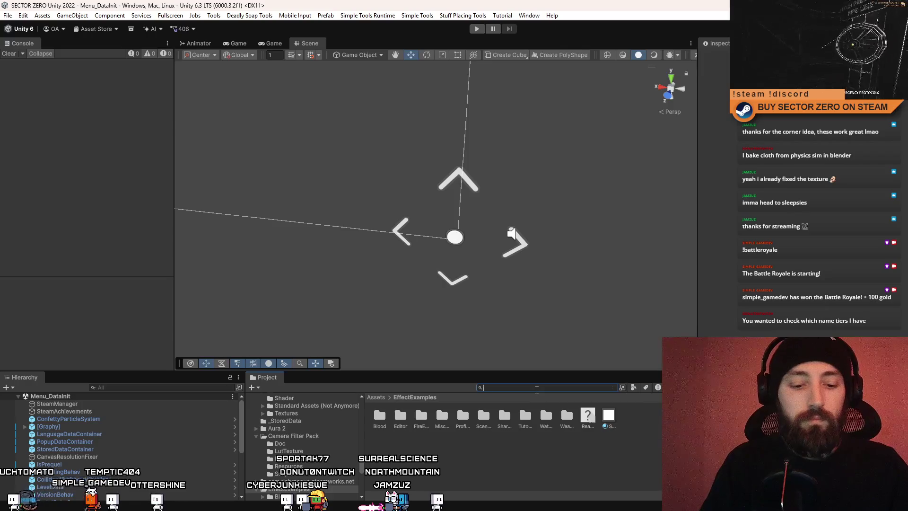
- Search the Project for 't:scene preq' to list the Level Prequel scenes
{"action": "type", "text": "protot"}
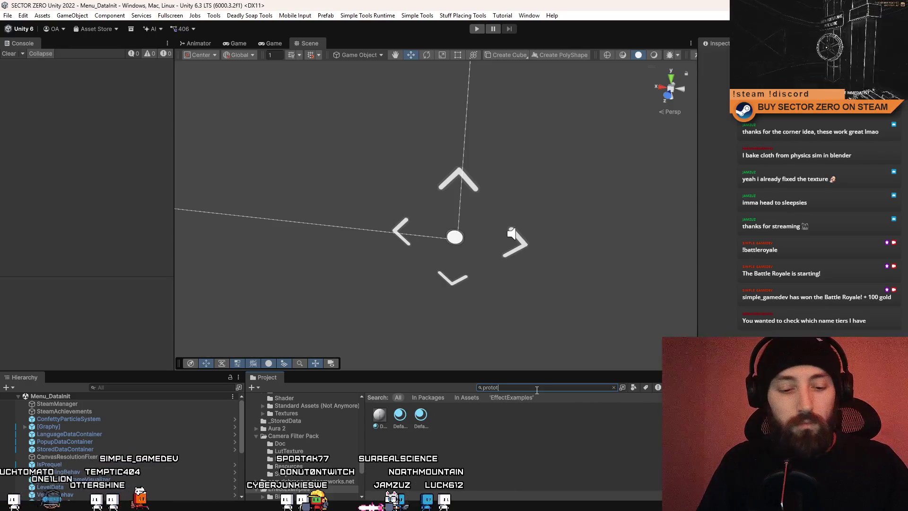
{"action": "type", "text": "ototype"}
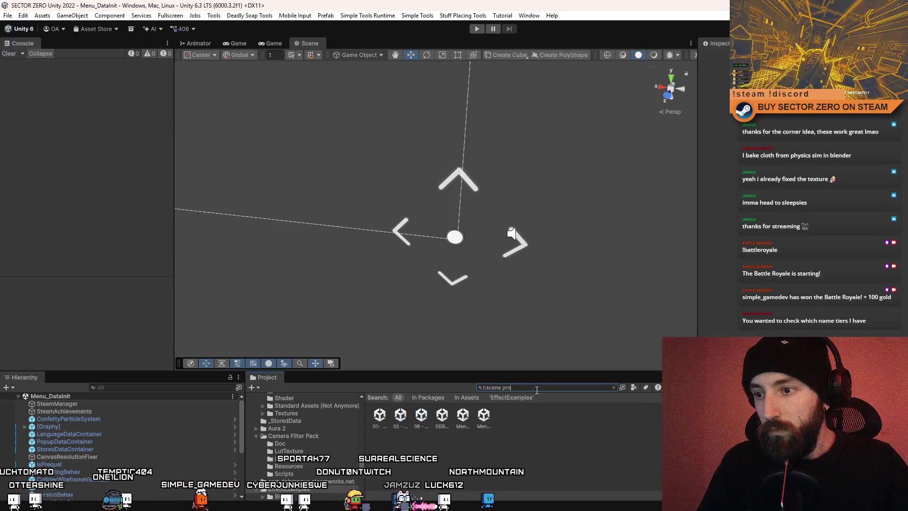
{"action": "key", "text": "BackSpace"}
{"action": "key", "text": "BackSpace"}
{"action": "key", "text": "BackSpace"}
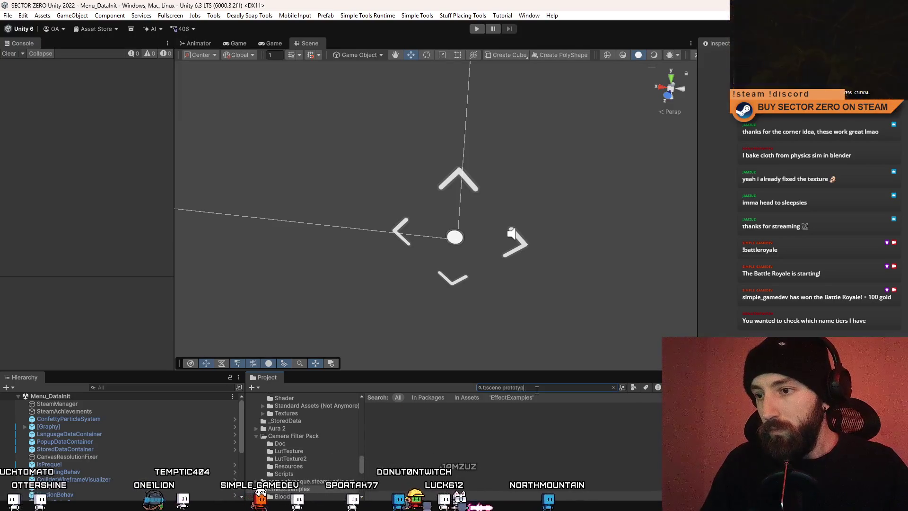
{"action": "key", "text": "BackSpace"}
{"action": "key", "text": "BackSpace"}
{"action": "key", "text": "BackSpace"}
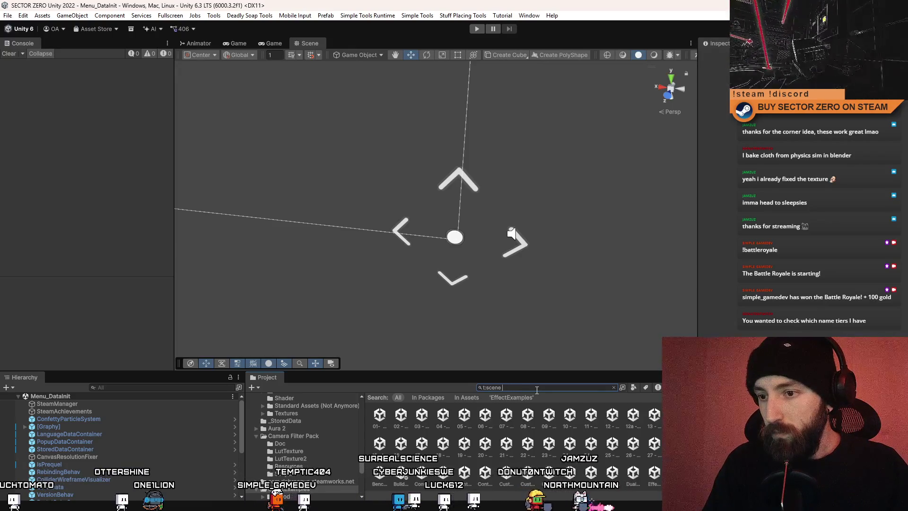
{"action": "type", "text": "preq"}
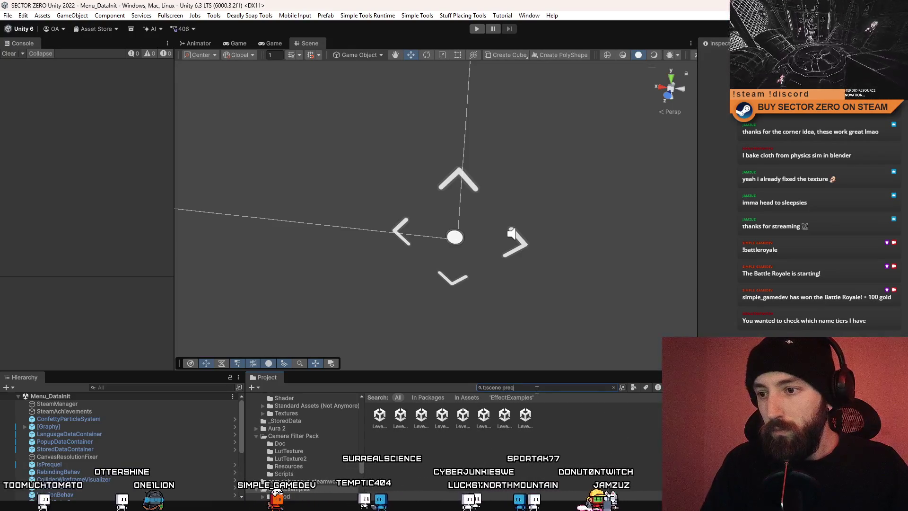
{"action": "scroll", "coordinate": [549, 437], "scroll_direction": "down", "scroll_amount": 3}
- Open the Level Prequel 5 scene and look around the level
{"action": "left_click", "coordinate": [450, 445]}
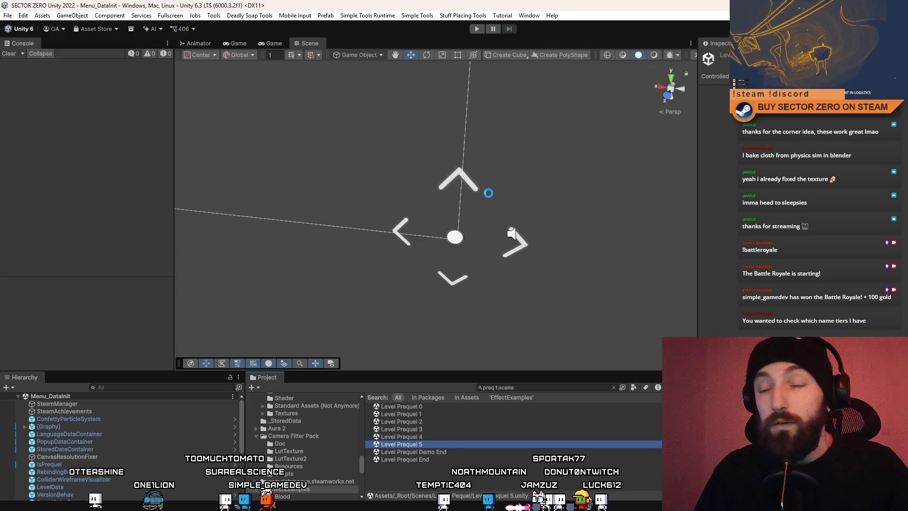
{"action": "key", "text": "Return"}
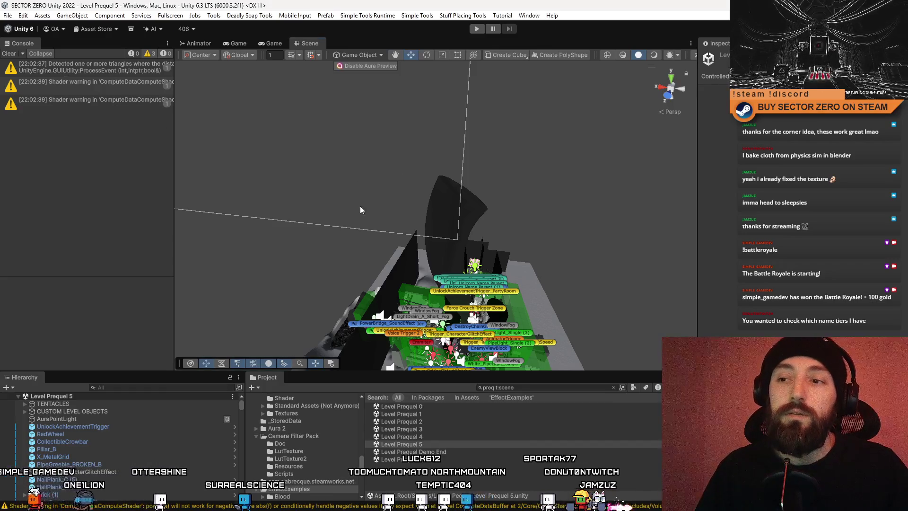
{"action": "mouse_move", "coordinate": [519, 346]}
{"action": "left_mouse_down"}
{"action": "mouse_move", "coordinate": [370, 282]}
{"action": "mouse_move", "coordinate": [497, 302]}
{"action": "mouse_move", "coordinate": [345, 158]}
{"action": "mouse_move", "coordinate": [438, 225]}
{"action": "mouse_move", "coordinate": [309, 182]}
{"action": "mouse_move", "coordinate": [515, 204]}
{"action": "mouse_move", "coordinate": [491, 165]}
{"action": "left_mouse_up"}
{"action": "scroll", "coordinate": [369, 282], "scroll_direction": "up", "scroll_amount": 10}
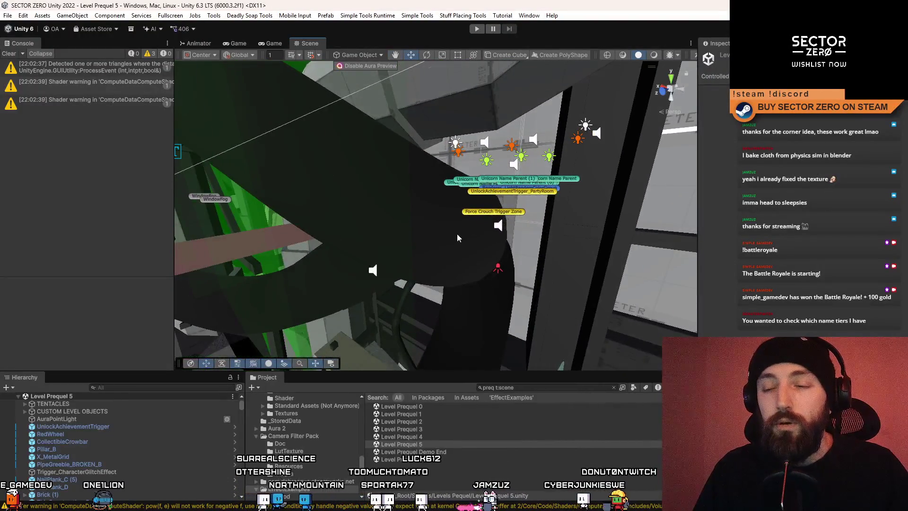
{"action": "scroll", "coordinate": [457, 273], "scroll_direction": "down", "scroll_amount": 3}
{"action": "scroll", "coordinate": [432, 191], "scroll_direction": "up", "scroll_amount": 5}
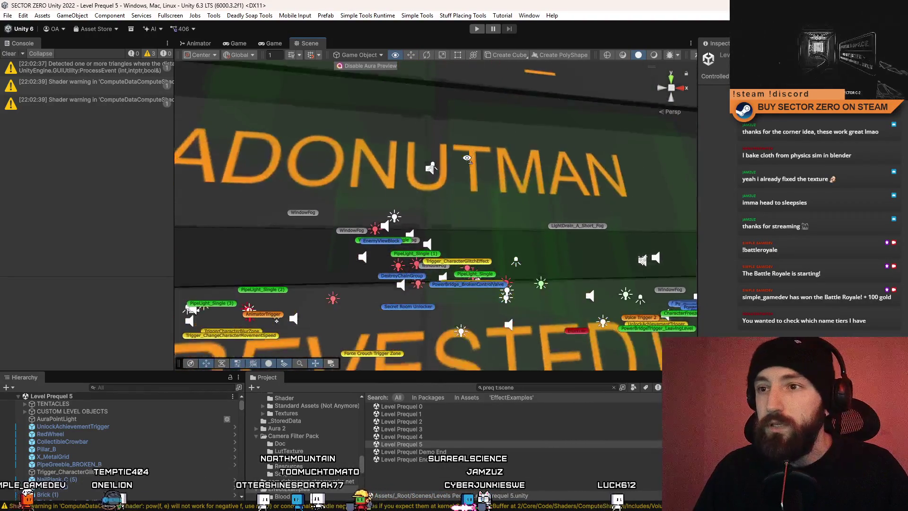
{"action": "scroll", "coordinate": [473, 170], "scroll_direction": "down", "scroll_amount": 5}
{"action": "scroll", "coordinate": [456, 175], "scroll_direction": "down", "scroll_amount": 2}
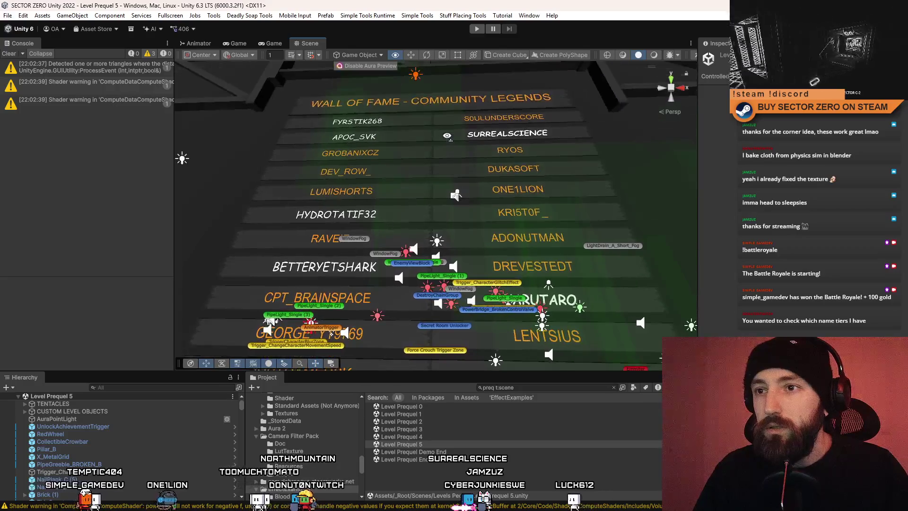
{"action": "scroll", "coordinate": [461, 194], "scroll_direction": "up", "scroll_amount": 10}
{"action": "scroll", "coordinate": [467, 213], "scroll_direction": "down", "scroll_amount": 10}
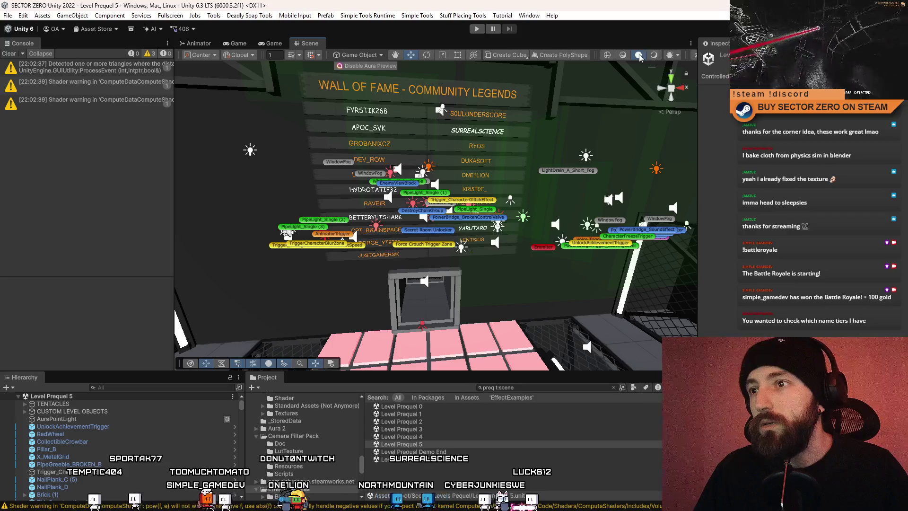
- Select the quad panel by the wall and face the Wall of Fame name board head-on
{"action": "left_click", "coordinate": [550, 307]}
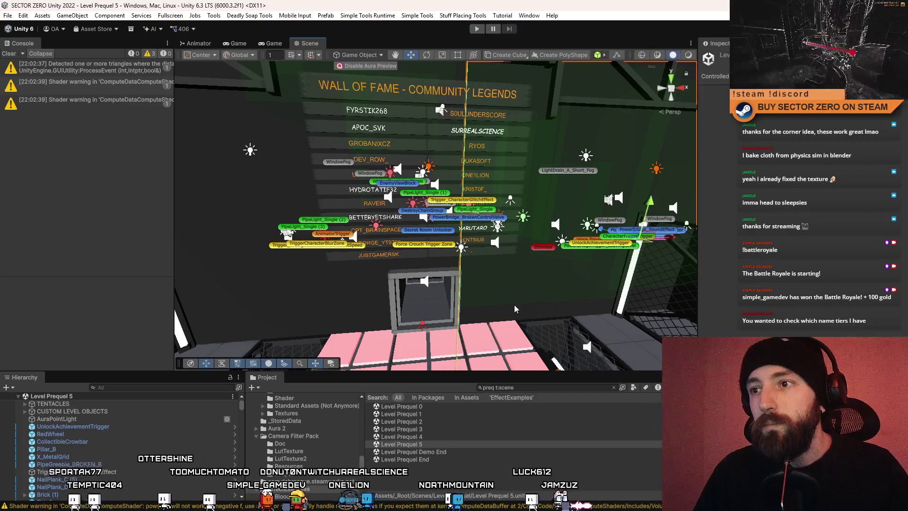
{"action": "left_click_drag", "start_coordinate": [514, 305], "coordinate": [594, 291]}
{"action": "scroll", "coordinate": [595, 290], "scroll_direction": "up", "scroll_amount": 3}
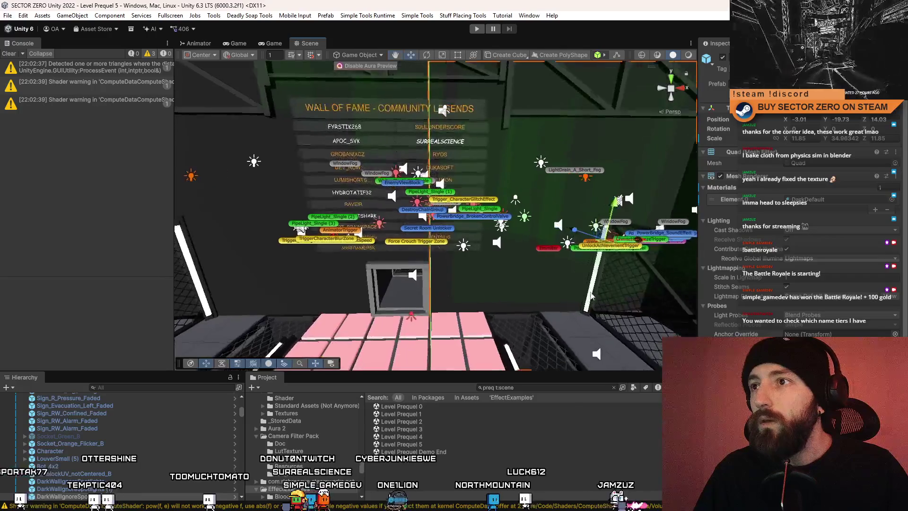
{"action": "scroll", "coordinate": [528, 125], "scroll_direction": "up", "scroll_amount": 5}
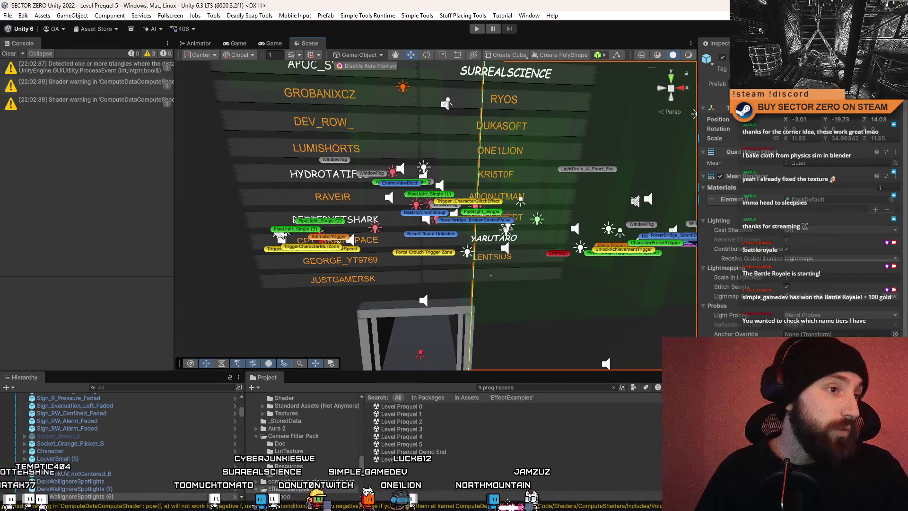
{"action": "left_click_drag", "start_coordinate": [492, 204], "coordinate": [490, 169]}
{"action": "scroll", "coordinate": [490, 169], "scroll_direction": "down", "scroll_amount": 5}
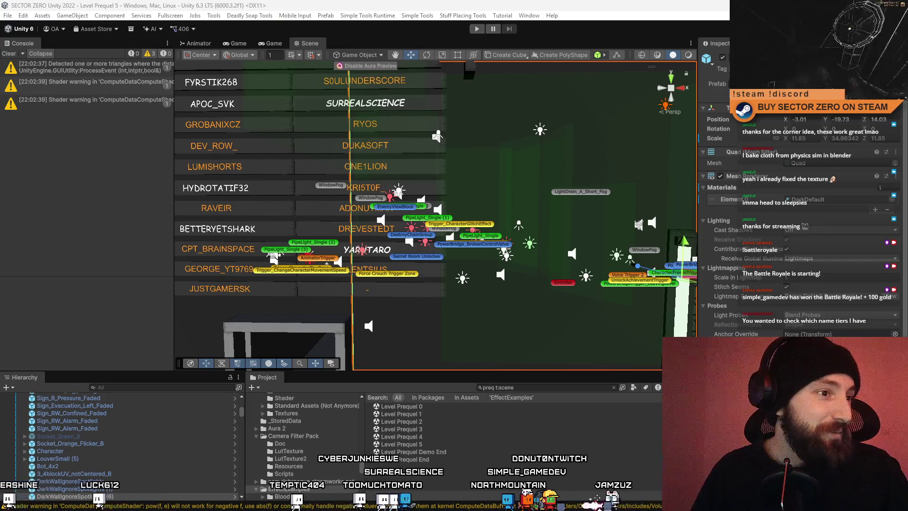
{"action": "mouse_move", "coordinate": [504, 218]}
{"action": "left_mouse_down"}
{"action": "mouse_move", "coordinate": [486, 208]}
{"action": "mouse_move", "coordinate": [426, 218]}
{"action": "left_mouse_up"}
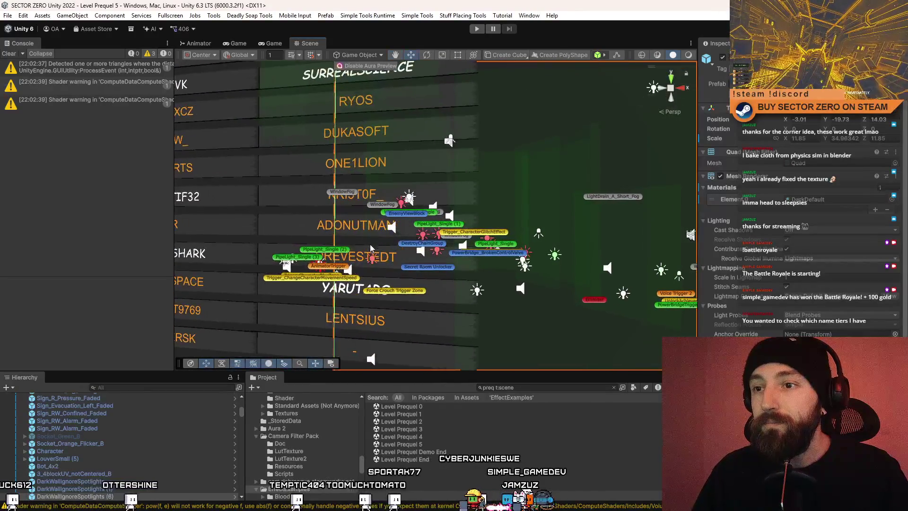
- Slide the ADONUTMAN and SURREALSCIENCE name blocks to the right on the wall
{"action": "left_click", "coordinate": [369, 226]}
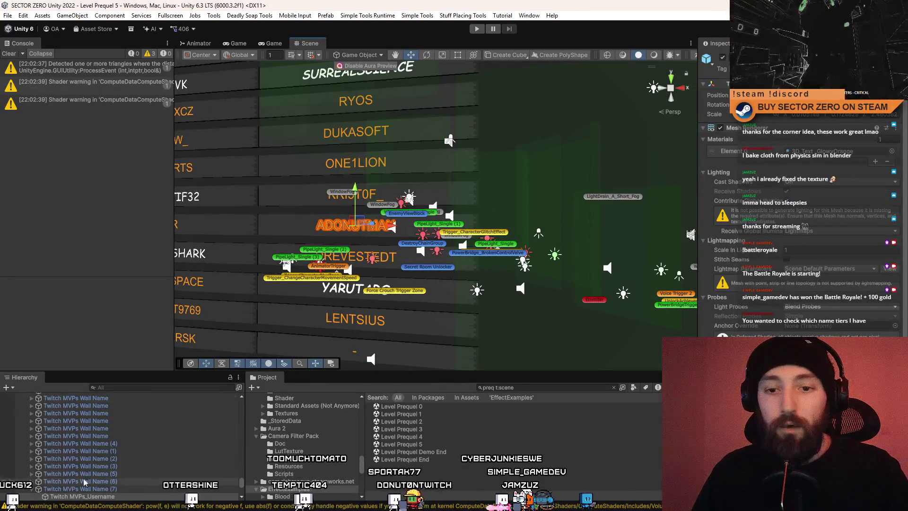
{"action": "left_click", "coordinate": [126, 489]}
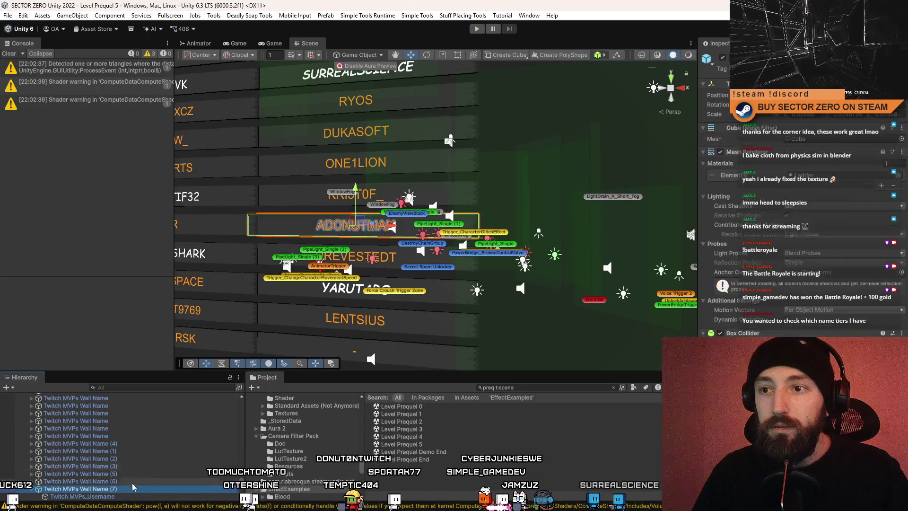
{"action": "left_click_drag", "start_coordinate": [373, 255], "coordinate": [356, 254]}
{"action": "left_click_drag", "start_coordinate": [345, 223], "coordinate": [478, 223]}
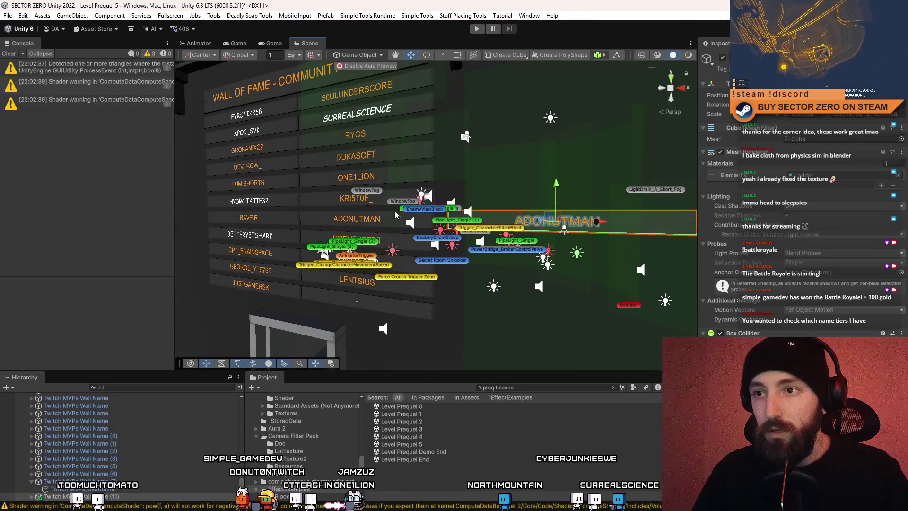
{"action": "left_click", "coordinate": [404, 109]}
{"action": "left_click", "coordinate": [404, 110]}
{"action": "mouse_move", "coordinate": [402, 161]}
{"action": "left_mouse_down"}
{"action": "mouse_move", "coordinate": [395, 148]}
{"action": "mouse_move", "coordinate": [495, 152]}
{"action": "left_mouse_up"}
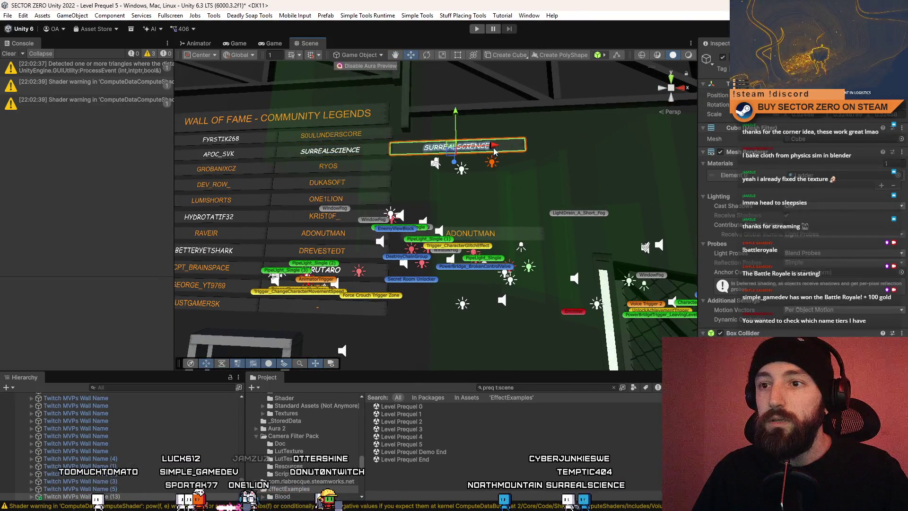
- Copy ADONUTMAN's position and paste it onto the SURREALSCIENCE block
{"action": "left_click", "coordinate": [364, 237]}
{"action": "left_click", "coordinate": [365, 237]}
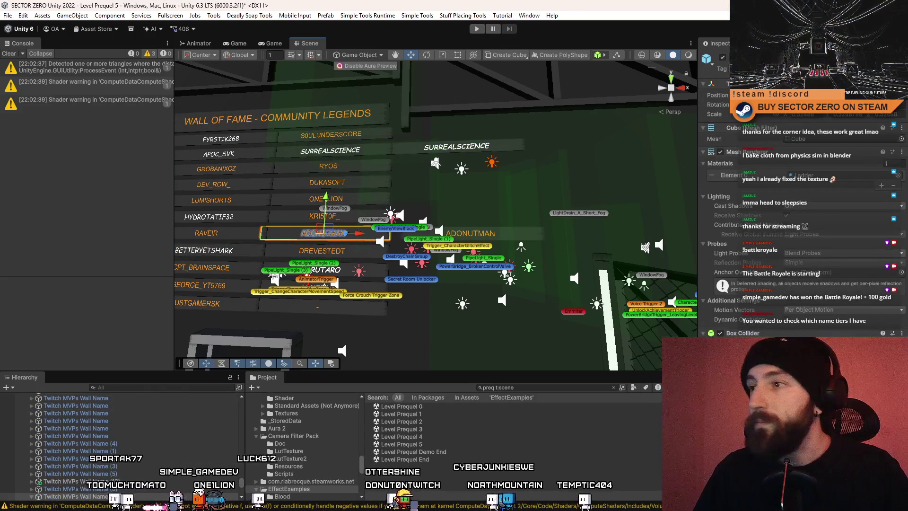
{"action": "right_click", "coordinate": [742, 115]}
{"action": "mouse_move", "coordinate": [774, 166]}
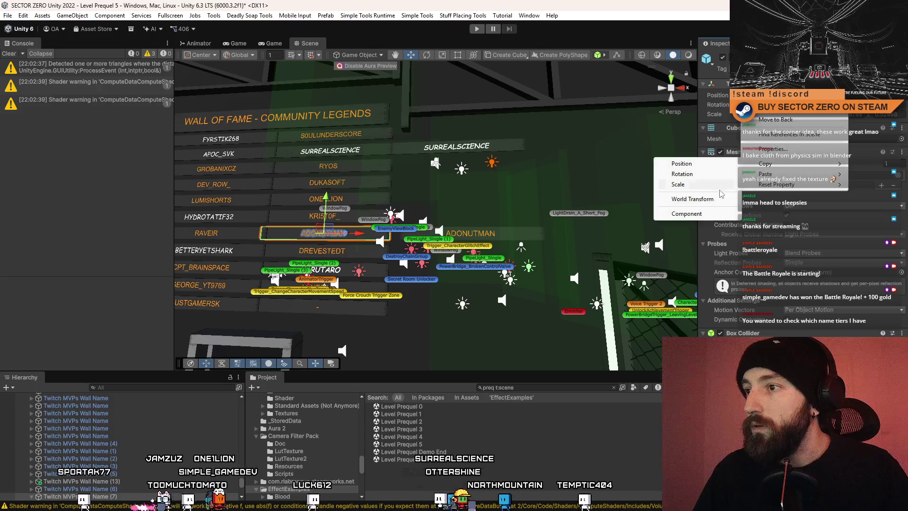
{"action": "left_click", "coordinate": [710, 201]}
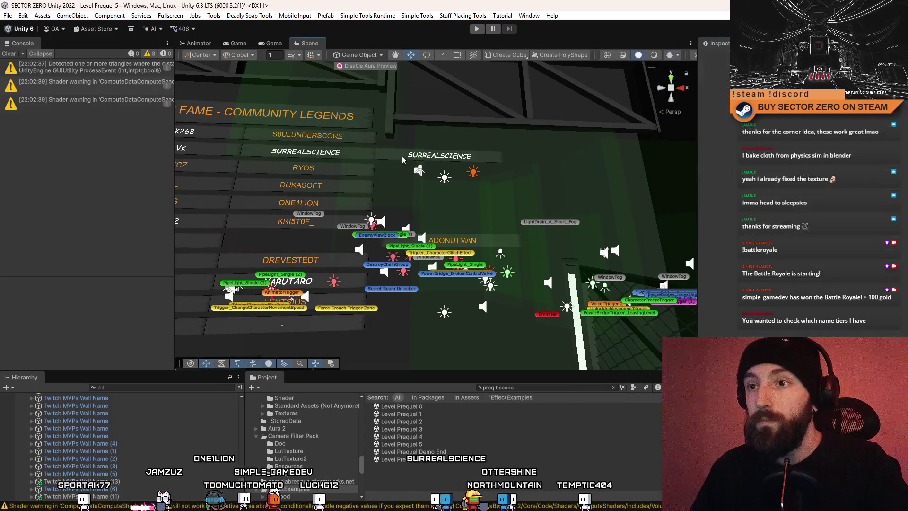
{"action": "left_click", "coordinate": [401, 155]}
{"action": "right_click", "coordinate": [752, 115]}
{"action": "mouse_move", "coordinate": [804, 172]}
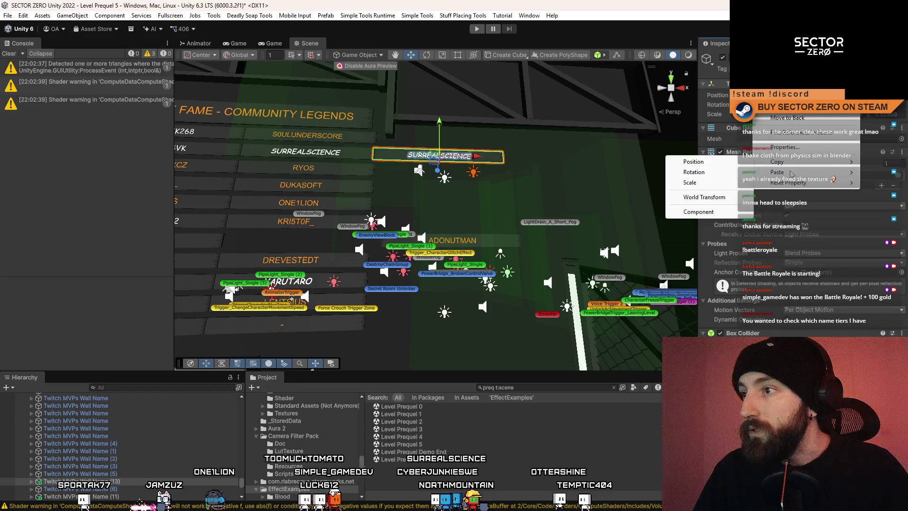
{"action": "left_click", "coordinate": [700, 195]}
- Frame ADONUTMAN, then check DUKASOFT, SURREALSCIENCE and the wall's backing quad
{"action": "left_click", "coordinate": [473, 229]}
{"action": "key", "text": "f"}
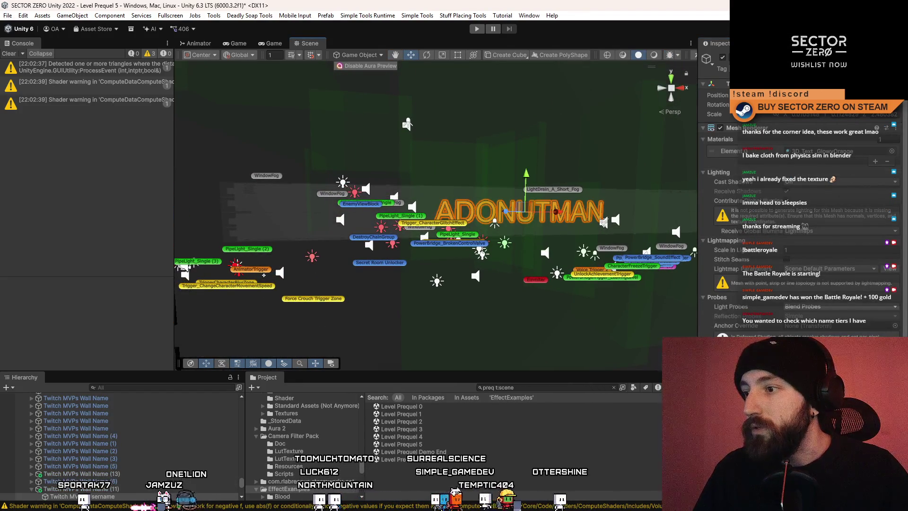
{"action": "left_click", "coordinate": [95, 443]}
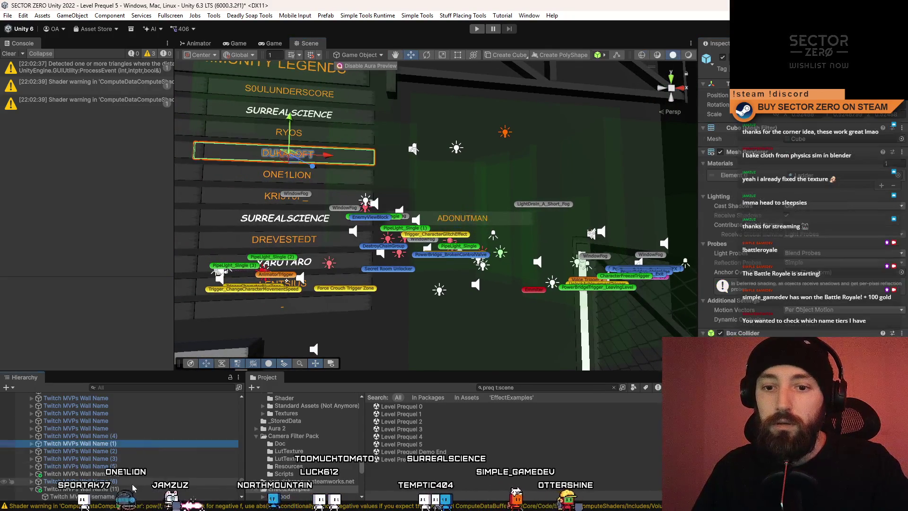
{"action": "left_click", "coordinate": [407, 227]}
{"action": "left_click_drag", "start_coordinate": [406, 227], "coordinate": [409, 237]}
{"action": "left_click", "coordinate": [410, 236]}
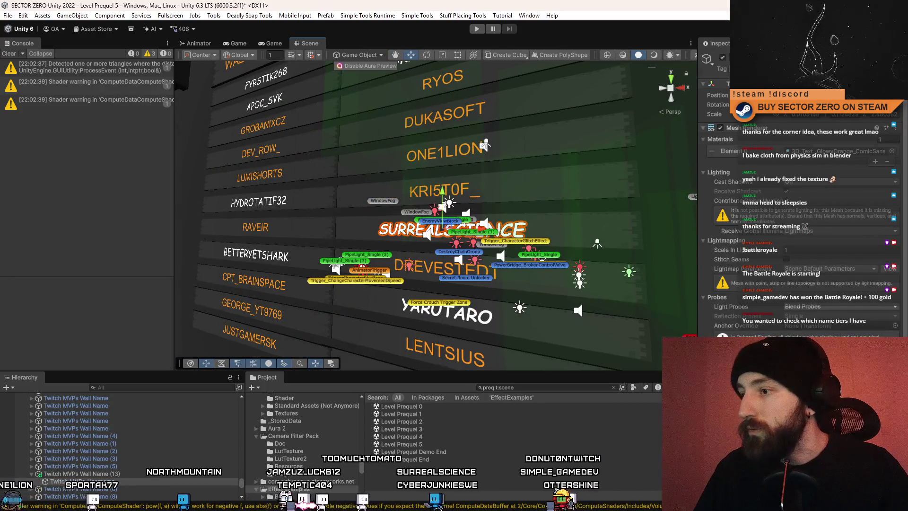
{"action": "scroll", "coordinate": [591, 199], "scroll_direction": "down", "scroll_amount": 5}
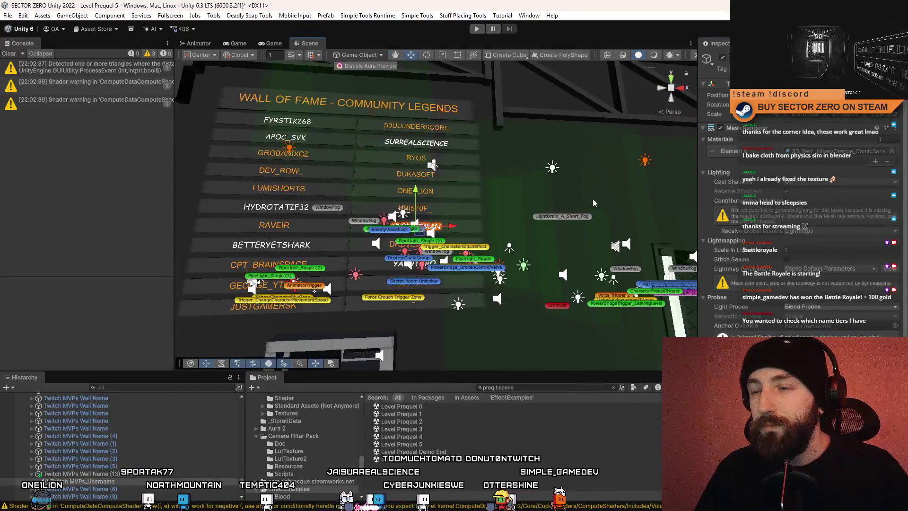
{"action": "left_click", "coordinate": [582, 205]}
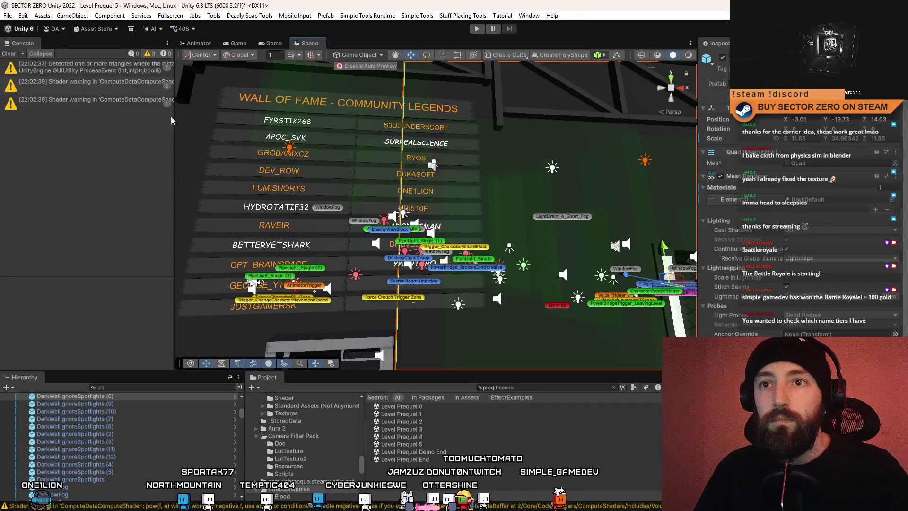
- Widen the Scene view by dragging the panel dividers
{"action": "left_click_drag", "start_coordinate": [174, 116], "coordinate": [167, 118]}
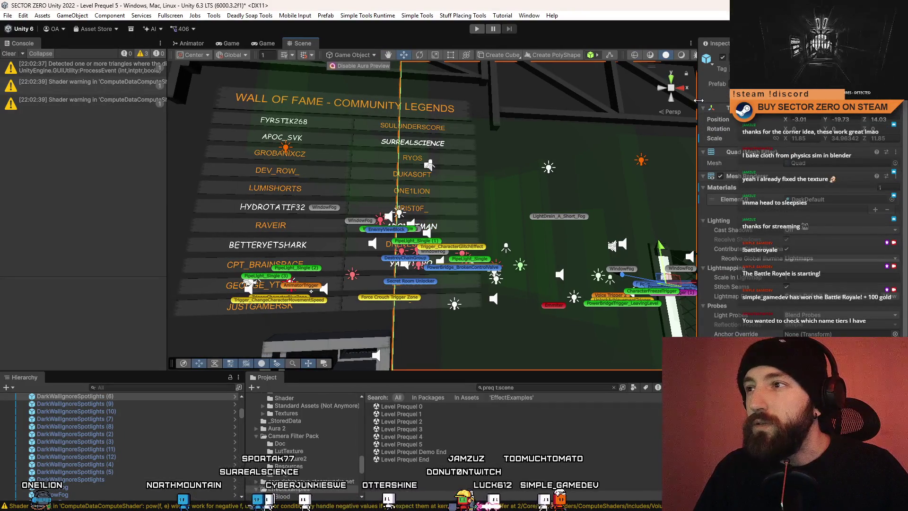
{"action": "left_click_drag", "start_coordinate": [699, 100], "coordinate": [862, 102]}
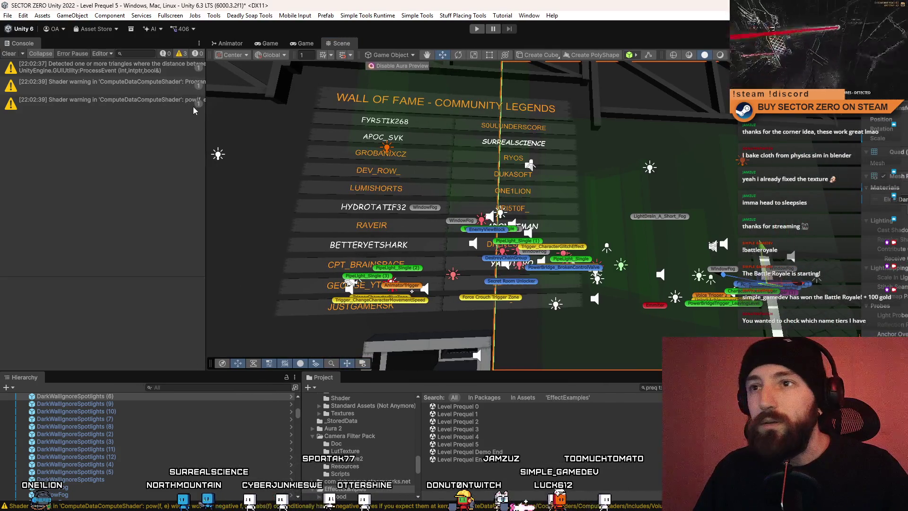
{"action": "left_click_drag", "start_coordinate": [205, 97], "coordinate": [125, 97]}
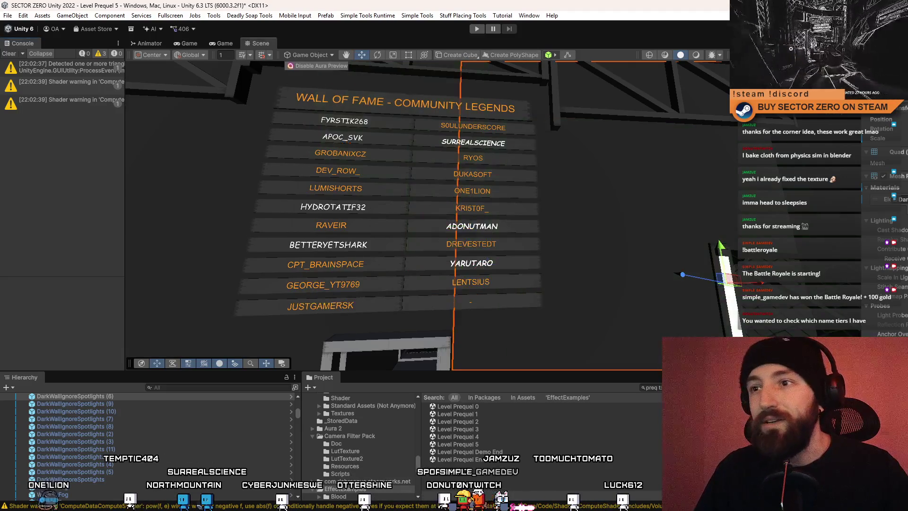
- Frame the ADONUTMAN name, then move the editor aside and minimise it to the desktop
{"action": "scroll", "coordinate": [649, 180], "scroll_direction": "up", "scroll_amount": 10}
{"action": "left_click_drag", "start_coordinate": [650, 180], "coordinate": [632, 185]}
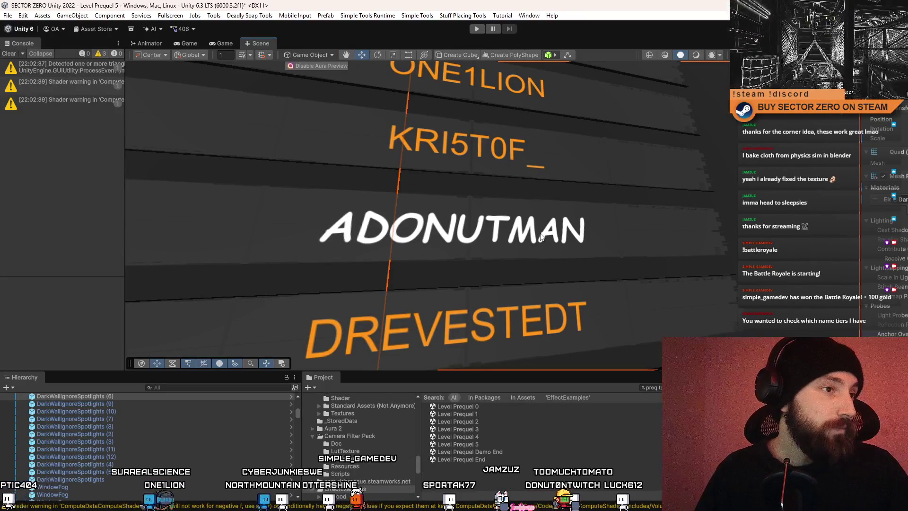
{"action": "left_click_drag", "start_coordinate": [541, 237], "coordinate": [529, 256]}
{"action": "key", "text": "f"}
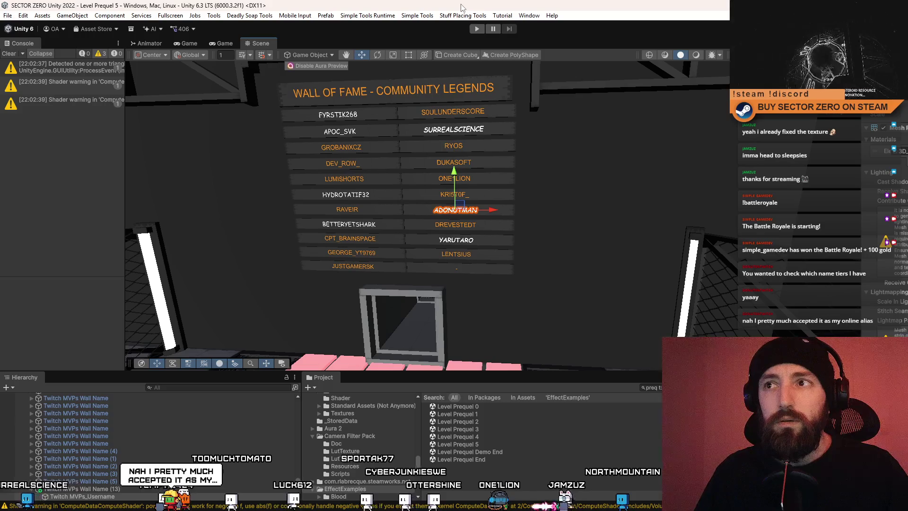
{"action": "mouse_move", "coordinate": [463, 7]}
{"action": "left_mouse_down"}
{"action": "mouse_move", "coordinate": [462, 21]}
{"action": "mouse_move", "coordinate": [390, 49]}
{"action": "left_mouse_up"}
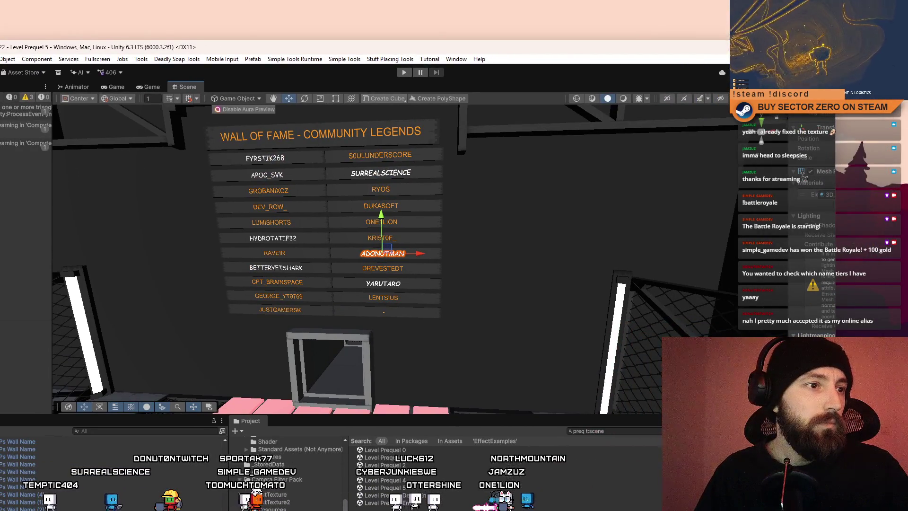
{"action": "key", "text": "super+d"}
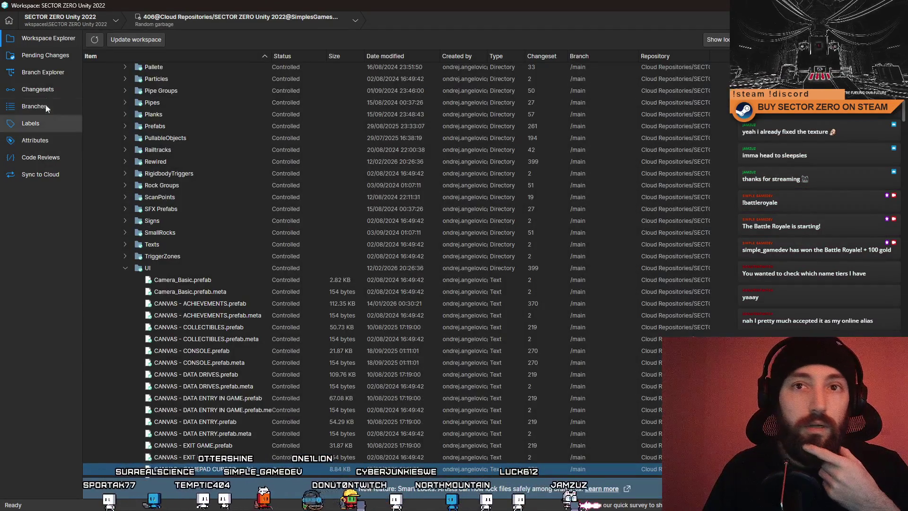
- Browse the Changesets, Branches and Branch Explorer views
{"action": "left_click", "coordinate": [47, 89]}
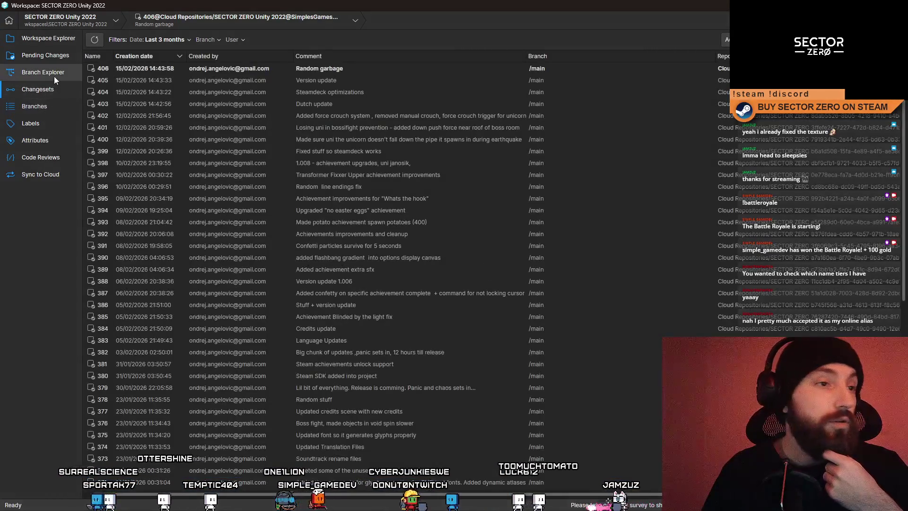
{"action": "left_click", "coordinate": [62, 78]}
{"action": "left_click", "coordinate": [49, 106]}
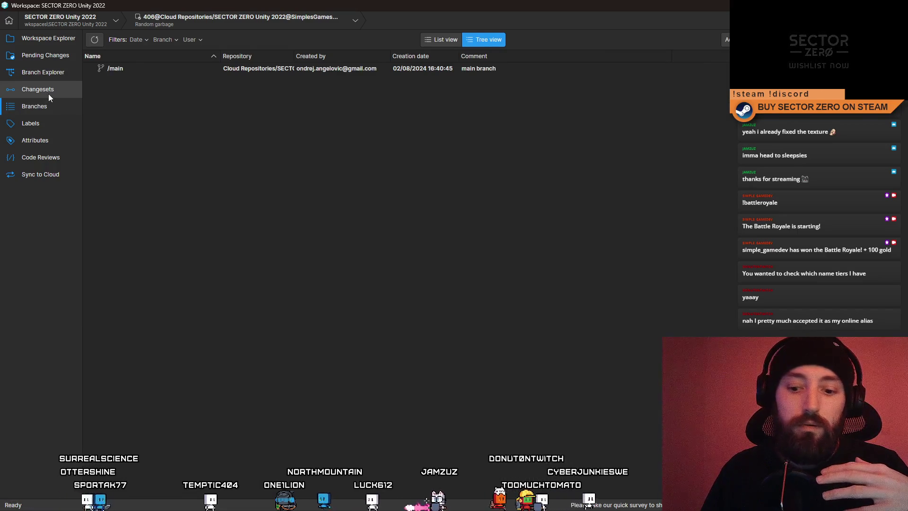
{"action": "left_click", "coordinate": [48, 95]}
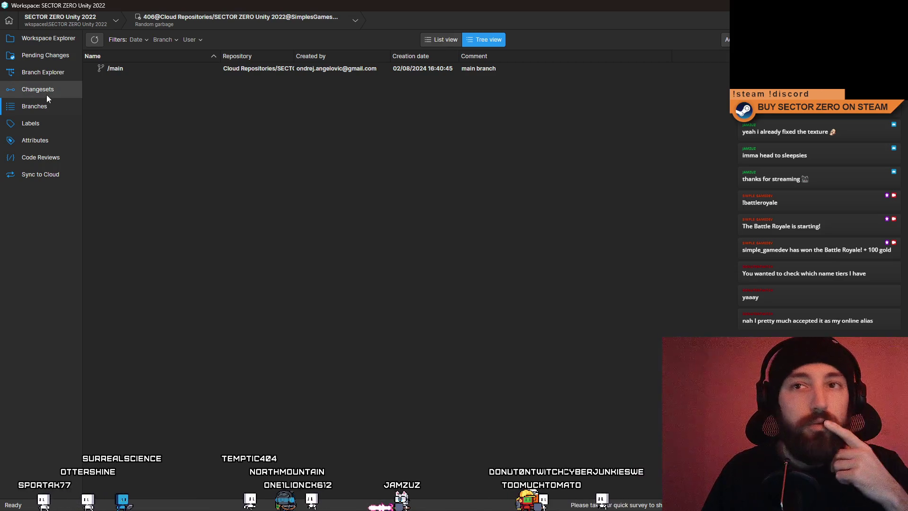
{"action": "left_click", "coordinate": [41, 71]}
- Show Pending Changes, preview Level Prequel 5.unity and uncheck all items
{"action": "left_click", "coordinate": [46, 55]}
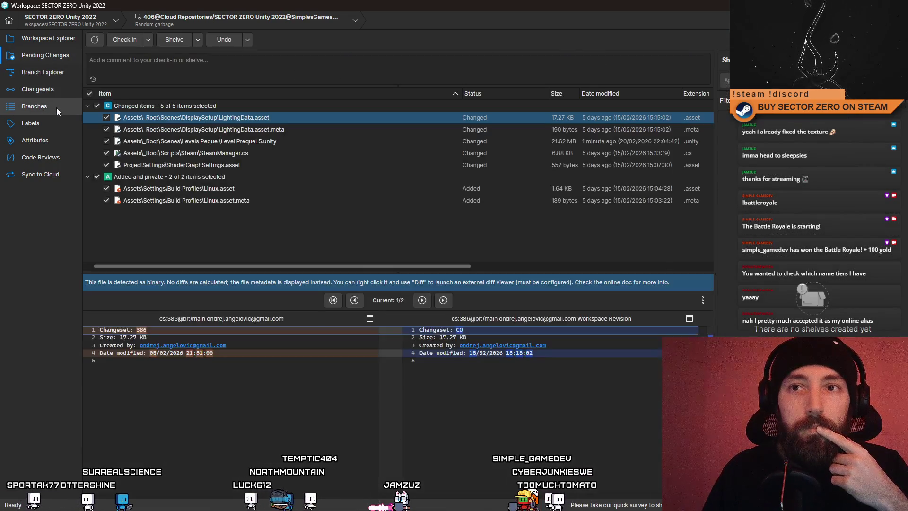
{"action": "left_click", "coordinate": [298, 142]}
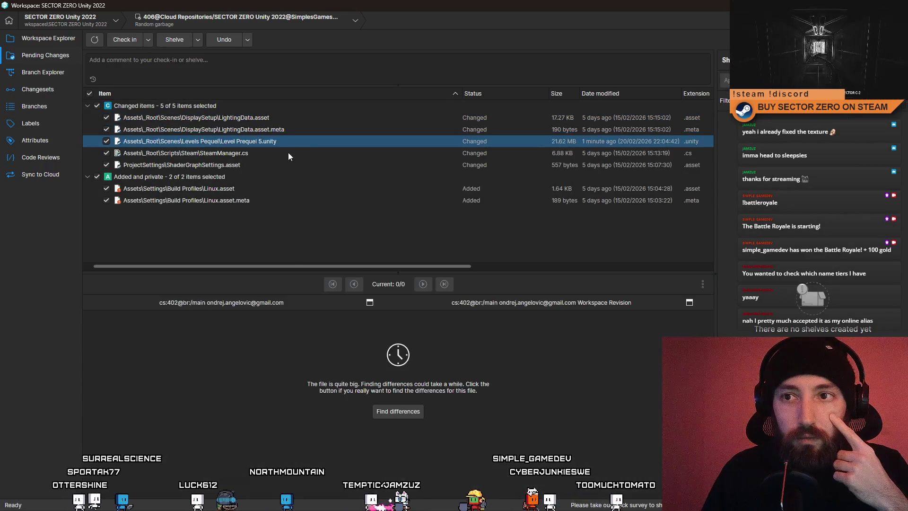
{"action": "left_click", "coordinate": [90, 93]}
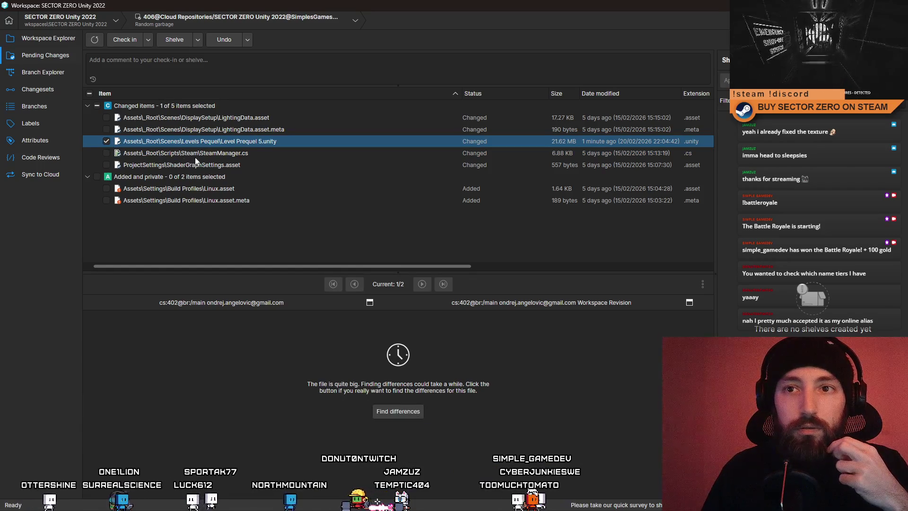
- Comment 'Updated list of names - donut LVL 2' and check in Level Prequel 5.unity
{"action": "left_click", "coordinate": [219, 70]}
{"action": "type", "text": "Upda"}
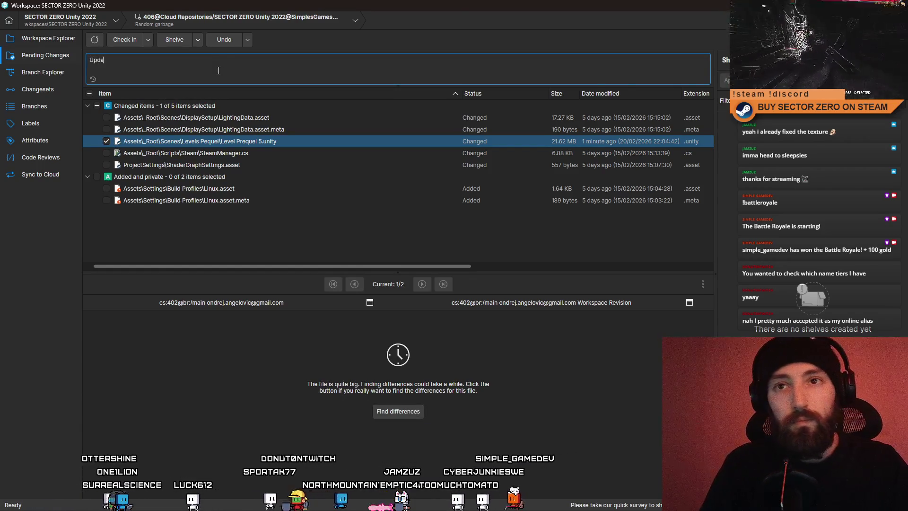
{"action": "type", "text": "ted list of names - donut LVL 2"}
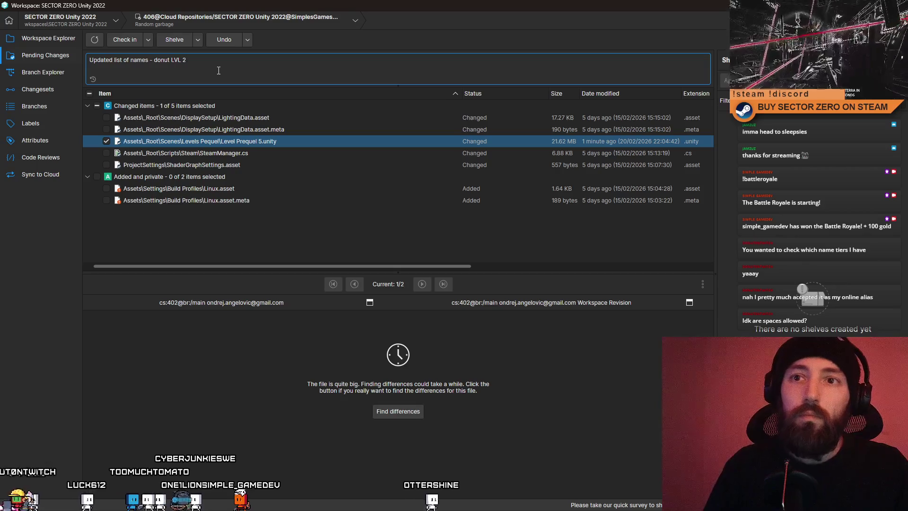
{"action": "left_click", "coordinate": [133, 43]}
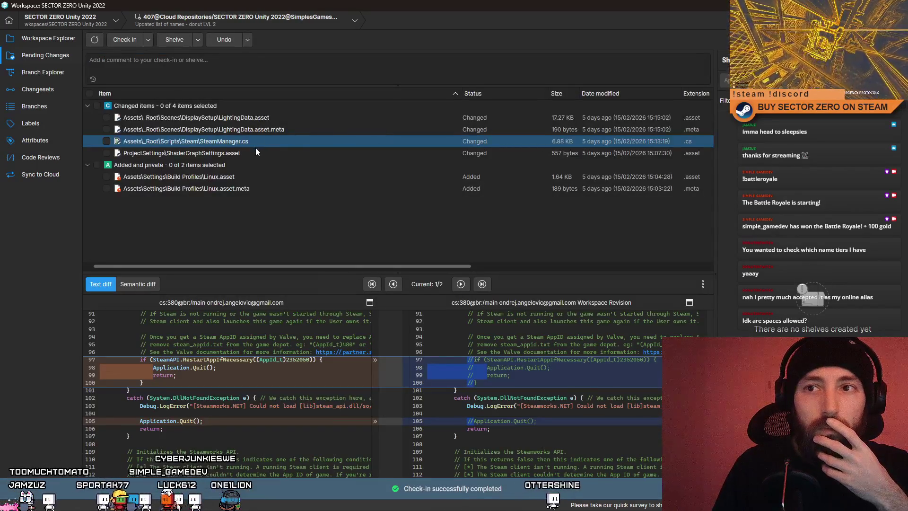
- Review the pending diffs for LightingData.asset, SteamManager.cs, ShaderGraphSettings.asset and the Linux build profile
{"action": "left_click", "coordinate": [261, 153]}
{"action": "left_click", "coordinate": [247, 143]}
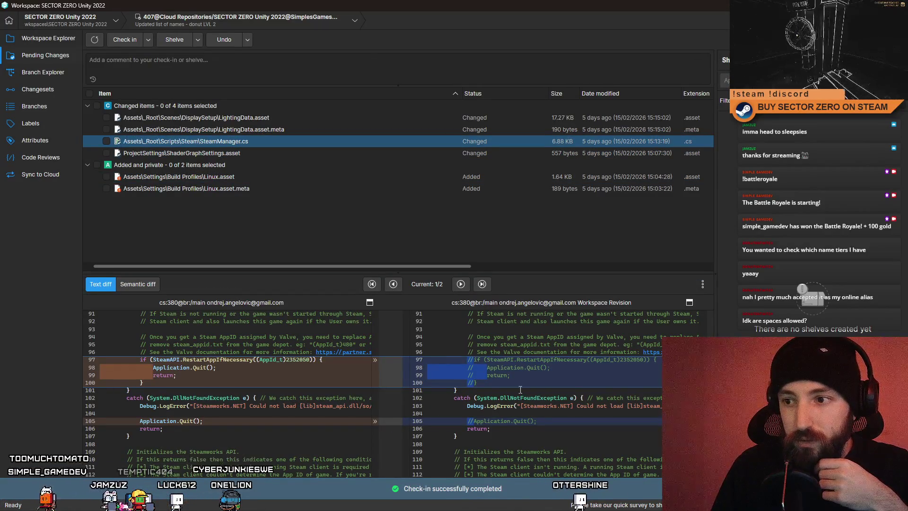
{"action": "left_click", "coordinate": [268, 118]}
{"action": "left_click", "coordinate": [249, 131]}
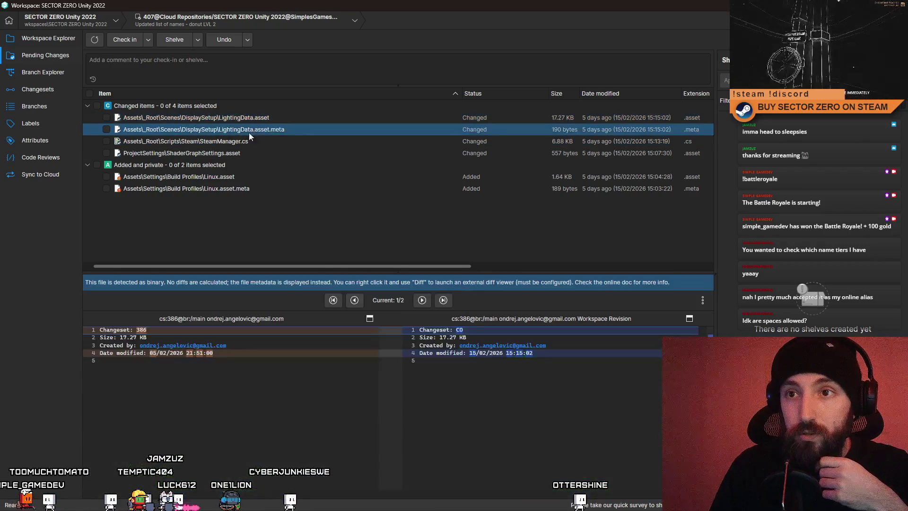
{"action": "left_click", "coordinate": [243, 142]}
{"action": "left_click", "coordinate": [245, 155]}
{"action": "left_click", "coordinate": [240, 177]}
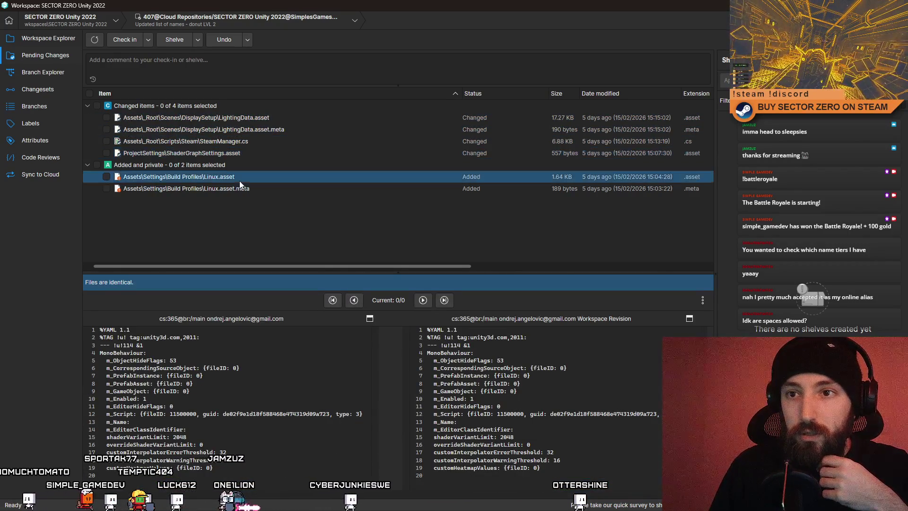
{"action": "left_click", "coordinate": [243, 190]}
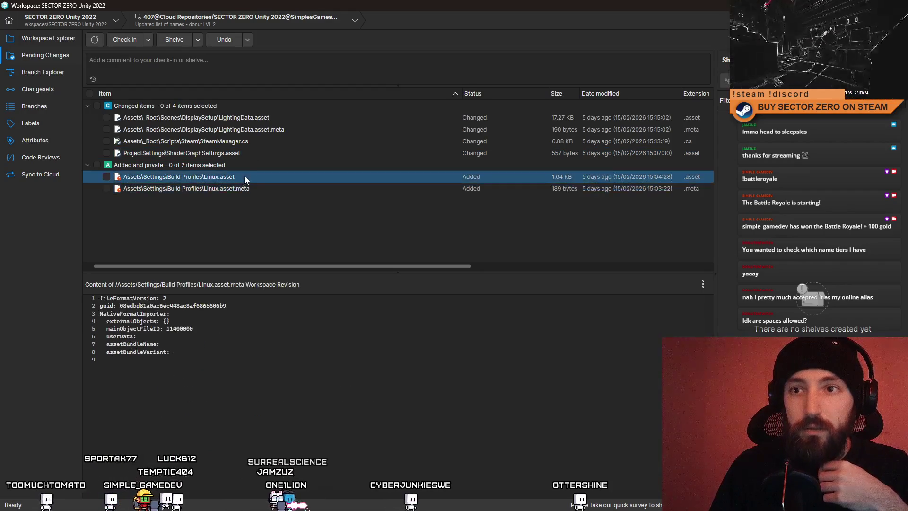
- Compare the SteamManager.cs code changes with ShaderGraphSettings.asset once more
{"action": "left_click", "coordinate": [246, 151]}
{"action": "left_click", "coordinate": [253, 142]}
{"action": "left_click", "coordinate": [249, 153]}
{"action": "left_click", "coordinate": [251, 140]}
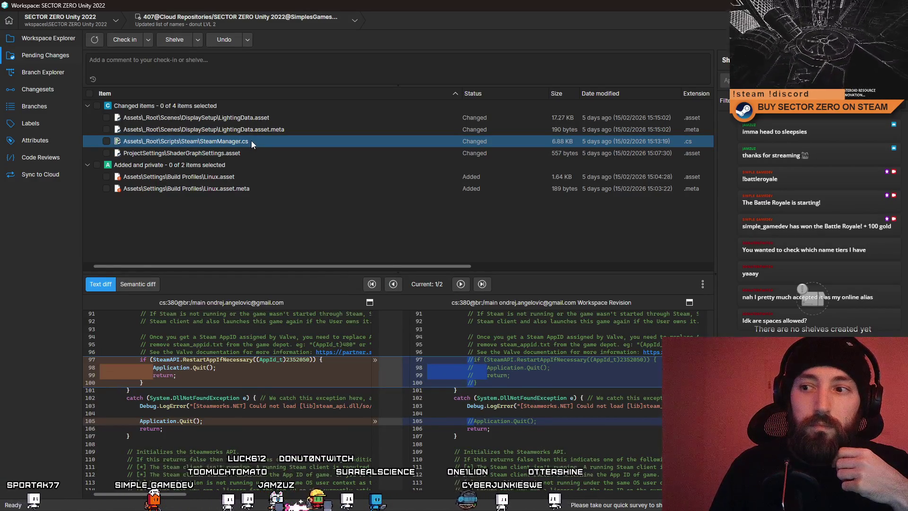
{"action": "left_click", "coordinate": [239, 152]}
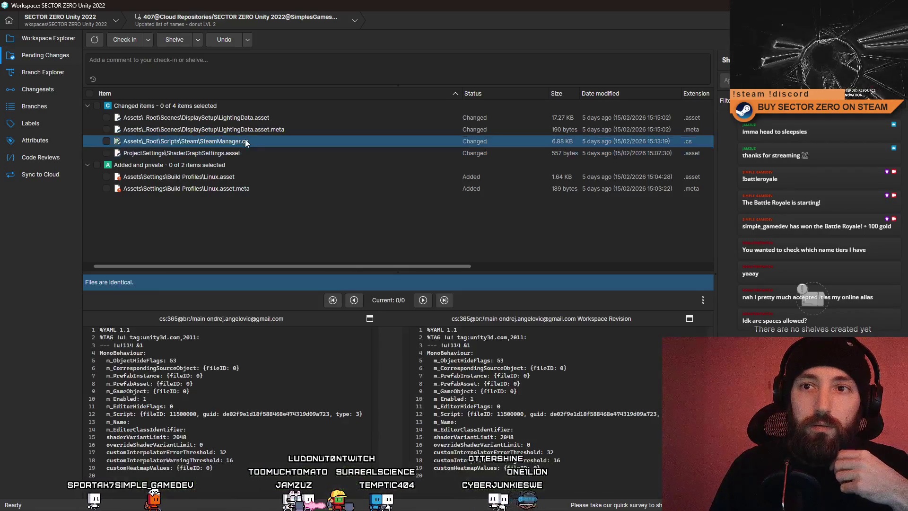
{"action": "left_click", "coordinate": [245, 139]}
- Undo the pending SteamManager.cs change and close the version control window
{"action": "right_click", "coordinate": [238, 141]}
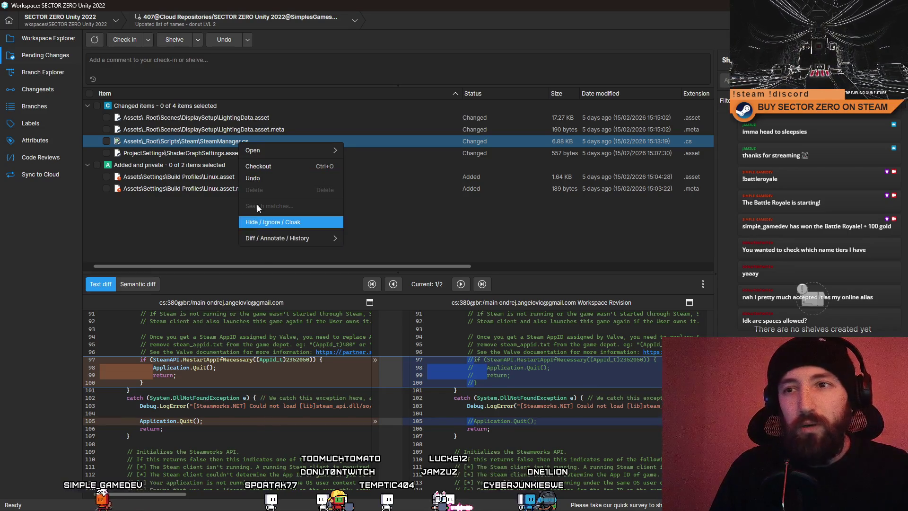
{"action": "left_click", "coordinate": [296, 180]}
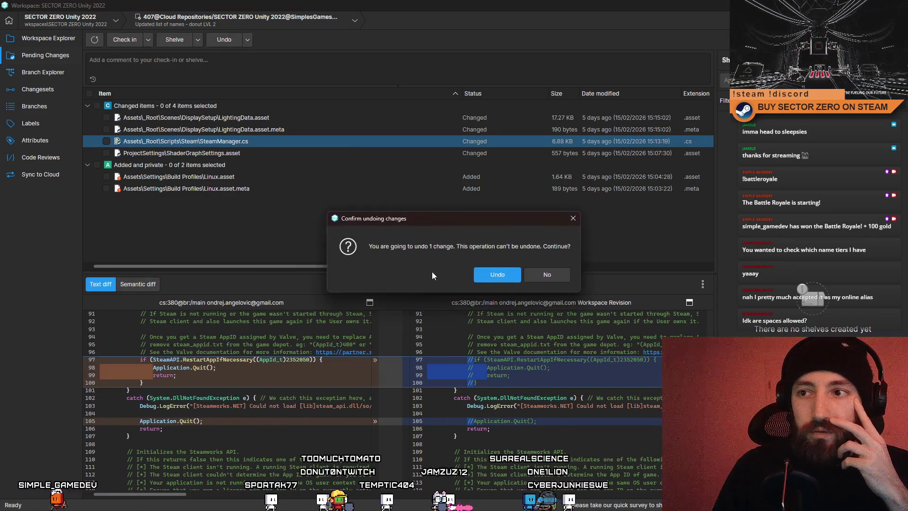
{"action": "left_click", "coordinate": [499, 275]}
{"action": "key", "text": "Up"}
{"action": "key", "text": "Up"}
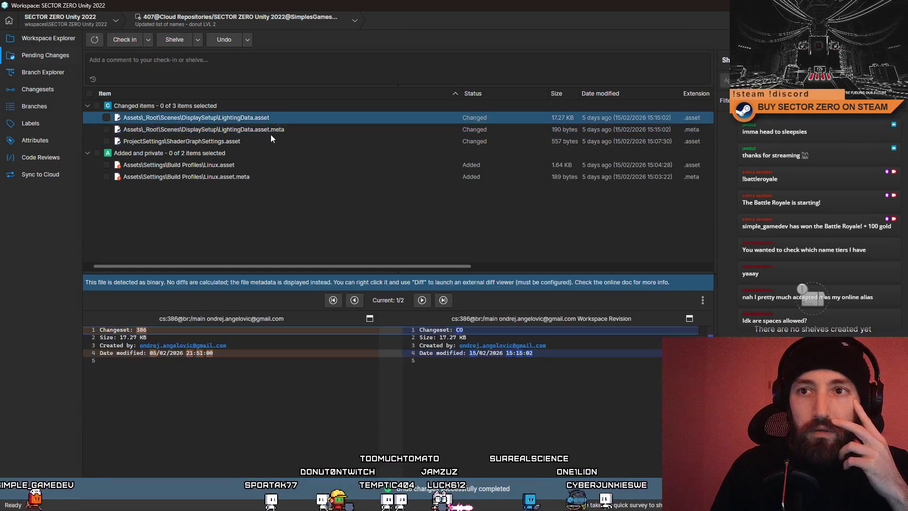
{"action": "key", "text": "Down"}
{"action": "key", "text": "super+d"}
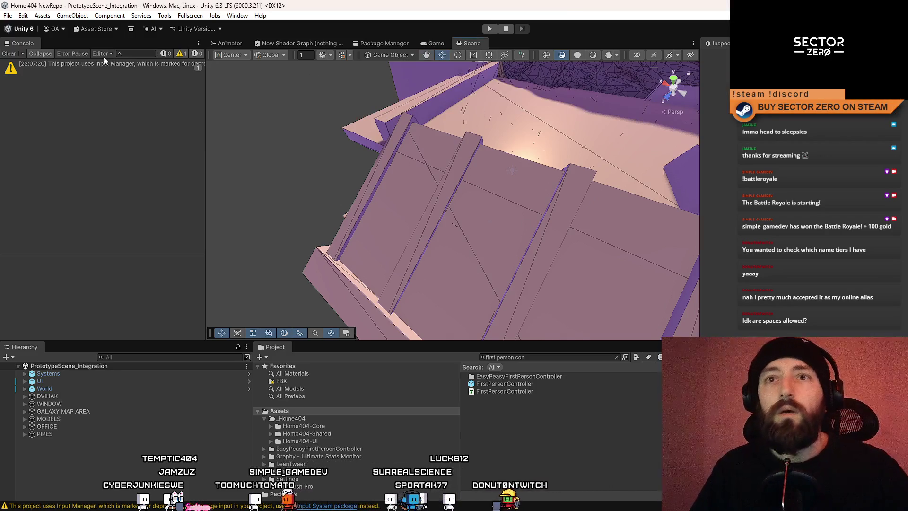
- Deselect the wall and fly the Scene camera past a pillar and window to view the rover from behind
{"action": "mouse_move", "coordinate": [233, 146]}
{"action": "left_mouse_down"}
{"action": "mouse_move", "coordinate": [541, 176]}
{"action": "mouse_move", "coordinate": [473, 203]}
{"action": "mouse_move", "coordinate": [466, 229]}
{"action": "mouse_move", "coordinate": [521, 213]}
{"action": "mouse_move", "coordinate": [514, 235]}
{"action": "mouse_move", "coordinate": [462, 276]}
{"action": "mouse_move", "coordinate": [454, 223]}
{"action": "mouse_move", "coordinate": [442, 248]}
{"action": "mouse_move", "coordinate": [496, 260]}
{"action": "mouse_move", "coordinate": [673, 246]}
{"action": "mouse_move", "coordinate": [401, 201]}
{"action": "mouse_move", "coordinate": [804, 187]}
{"action": "mouse_move", "coordinate": [425, 185]}
{"action": "mouse_move", "coordinate": [516, 260]}
{"action": "left_mouse_up"}
{"action": "left_click", "coordinate": [516, 255]}
{"action": "mouse_move", "coordinate": [546, 225]}
{"action": "left_mouse_down"}
{"action": "mouse_move", "coordinate": [569, 256]}
{"action": "mouse_move", "coordinate": [503, 198]}
{"action": "left_mouse_up"}
{"action": "mouse_move", "coordinate": [469, 223]}
{"action": "left_mouse_down"}
{"action": "mouse_move", "coordinate": [809, 232]}
{"action": "mouse_move", "coordinate": [889, 260]}
{"action": "mouse_move", "coordinate": [21, 274]}
{"action": "mouse_move", "coordinate": [106, 282]}
{"action": "mouse_move", "coordinate": [427, 187]}
{"action": "mouse_move", "coordinate": [646, 192]}
{"action": "mouse_move", "coordinate": [680, 103]}
{"action": "mouse_move", "coordinate": [886, 119]}
{"action": "mouse_move", "coordinate": [82, 127]}
{"action": "mouse_move", "coordinate": [185, 135]}
{"action": "mouse_move", "coordinate": [316, 197]}
{"action": "mouse_move", "coordinate": [349, 176]}
{"action": "mouse_move", "coordinate": [406, 196]}
{"action": "left_mouse_up"}
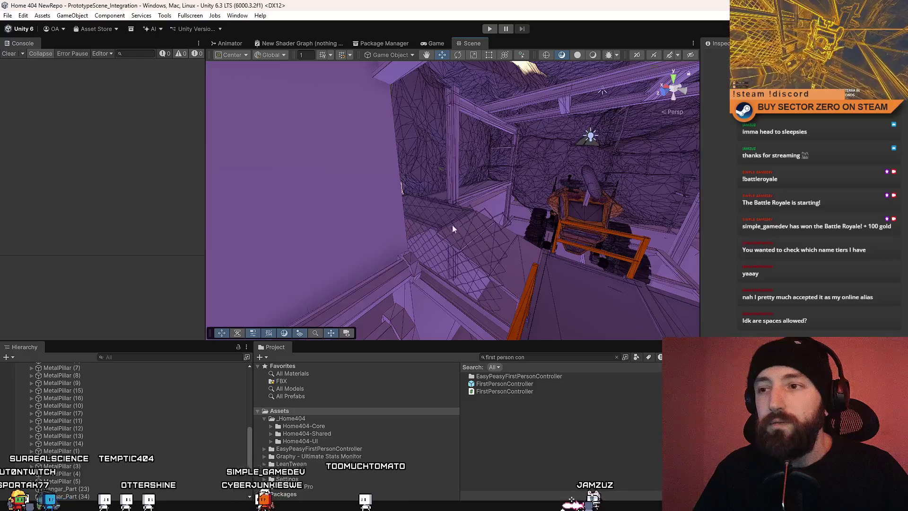
{"action": "mouse_move", "coordinate": [452, 225]}
{"action": "left_mouse_down"}
{"action": "mouse_move", "coordinate": [652, 191]}
{"action": "mouse_move", "coordinate": [867, 196]}
{"action": "mouse_move", "coordinate": [67, 201]}
{"action": "mouse_move", "coordinate": [314, 233]}
{"action": "mouse_move", "coordinate": [331, 203]}
{"action": "mouse_move", "coordinate": [312, 175]}
{"action": "mouse_move", "coordinate": [44, 180]}
{"action": "mouse_move", "coordinate": [872, 233]}
{"action": "mouse_move", "coordinate": [733, 259]}
{"action": "mouse_move", "coordinate": [601, 225]}
{"action": "mouse_move", "coordinate": [709, 225]}
{"action": "mouse_move", "coordinate": [482, 228]}
{"action": "mouse_move", "coordinate": [401, 124]}
{"action": "left_mouse_up"}
- Play-test fullscreen, driving the rover toward the shutter door, then return to the editor
{"action": "key", "text": "ctrl+p"}
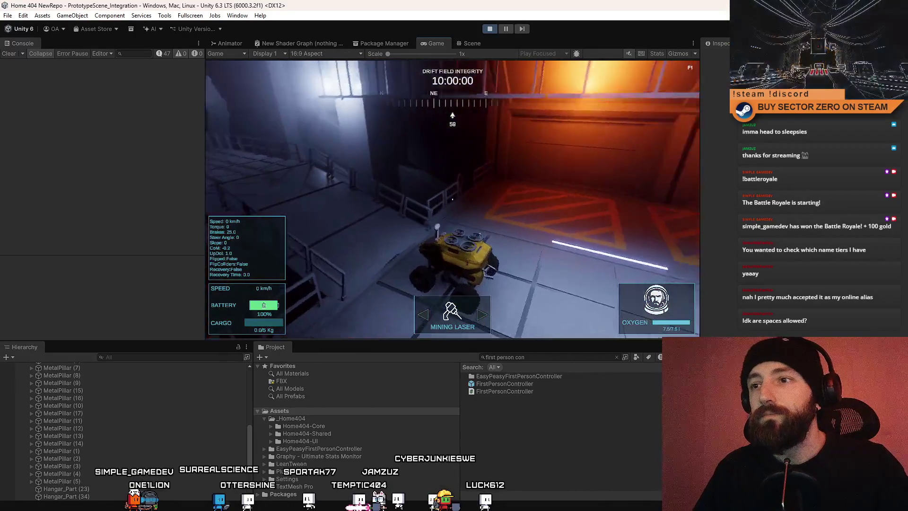
{"action": "key", "text": "F10"}
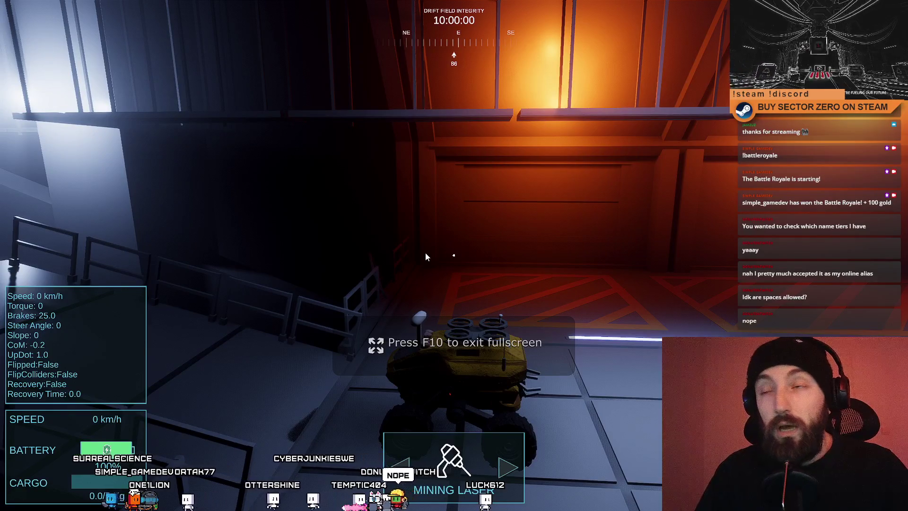
{"action": "left_click", "coordinate": [547, 247]}
{"action": "key", "text": "w"}
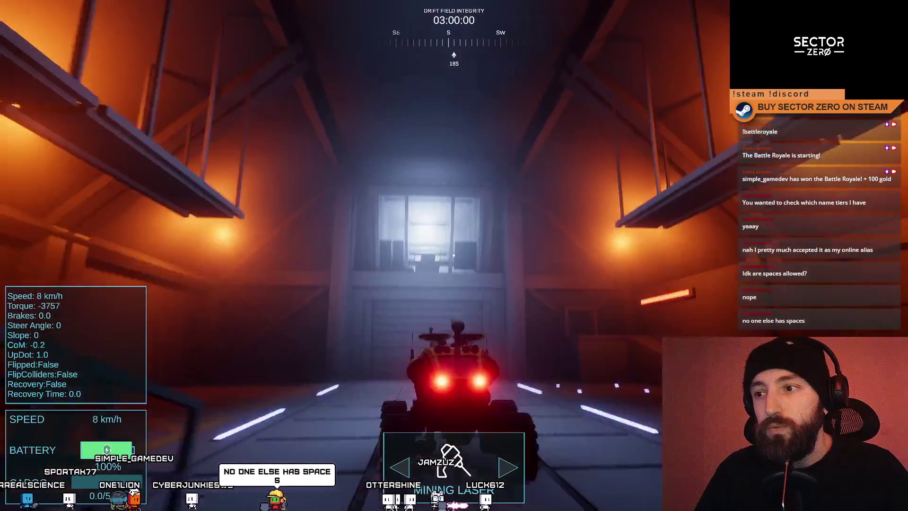
{"action": "key", "text": "a"}
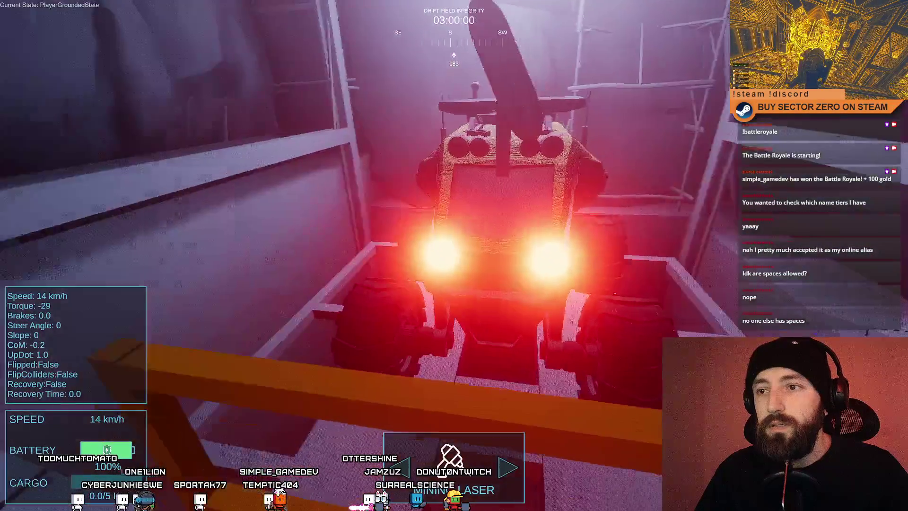
{"action": "key", "text": "F11"}
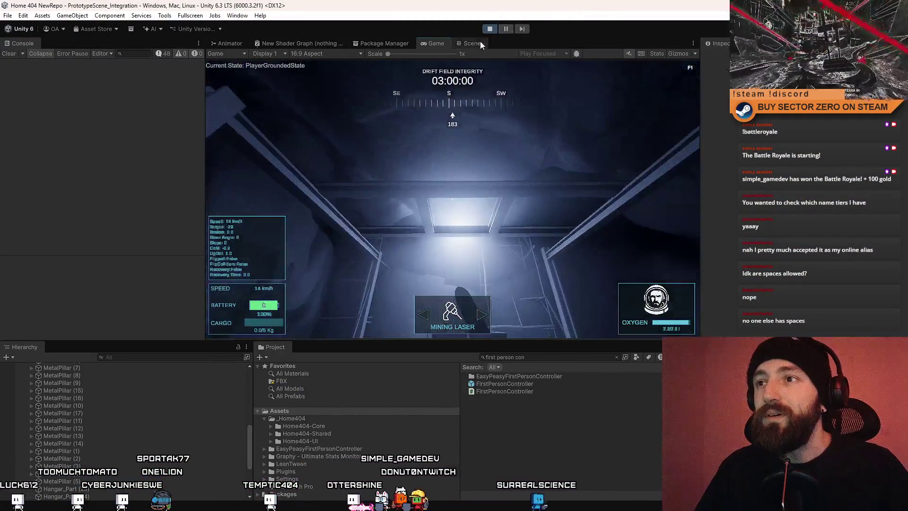
- Switch to the Scene view facing the rover and expand the DVIHAK group in the Hierarchy
{"action": "key", "text": "ctrl+1"}
{"action": "left_click_drag", "start_coordinate": [411, 201], "coordinate": [388, 236]}
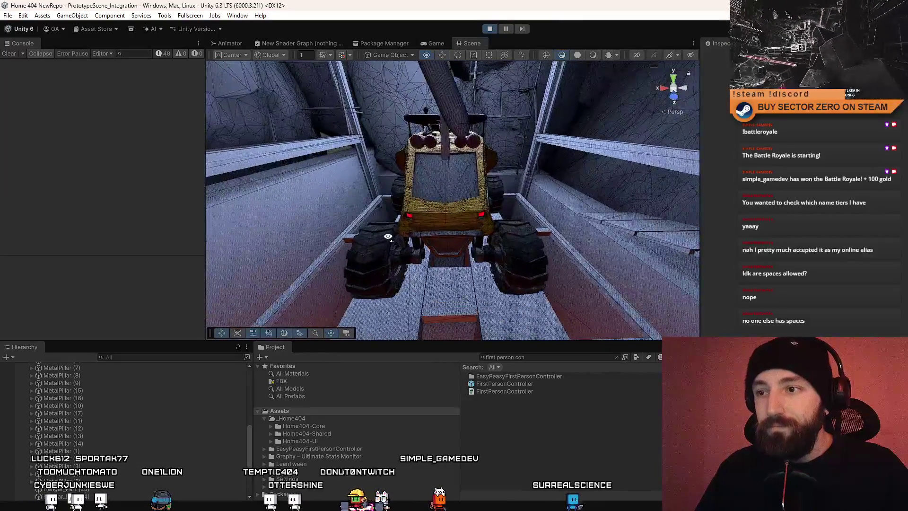
{"action": "scroll", "coordinate": [101, 454], "scroll_direction": "down", "scroll_amount": 4}
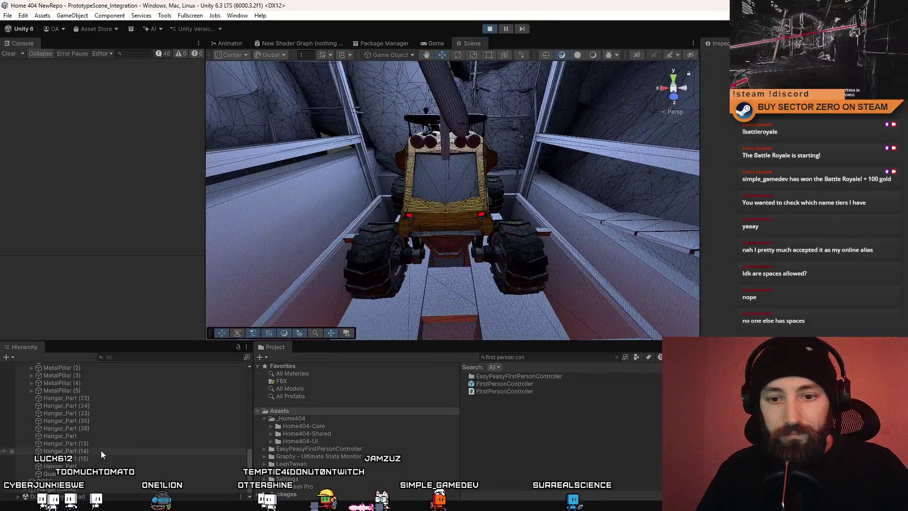
{"action": "left_click", "coordinate": [80, 491]}
{"action": "scroll", "coordinate": [93, 459], "scroll_direction": "up", "scroll_amount": 6}
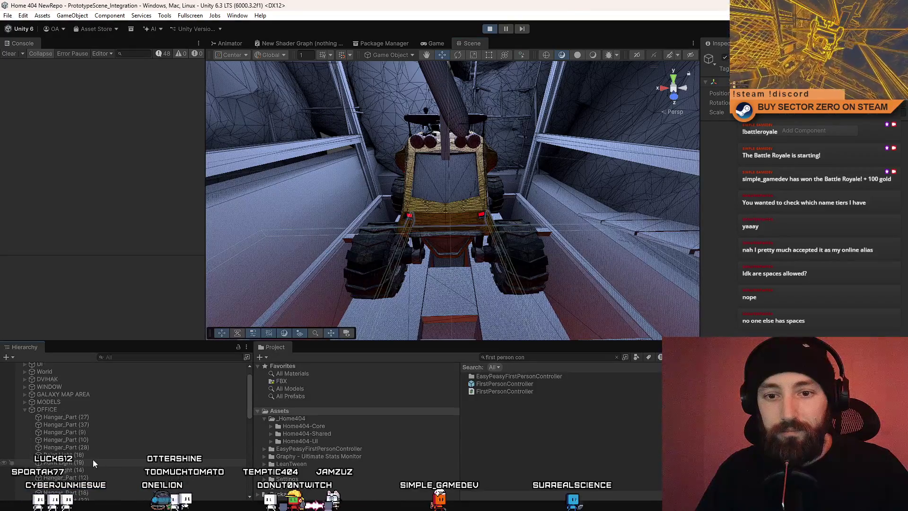
{"action": "left_click", "coordinate": [26, 410]}
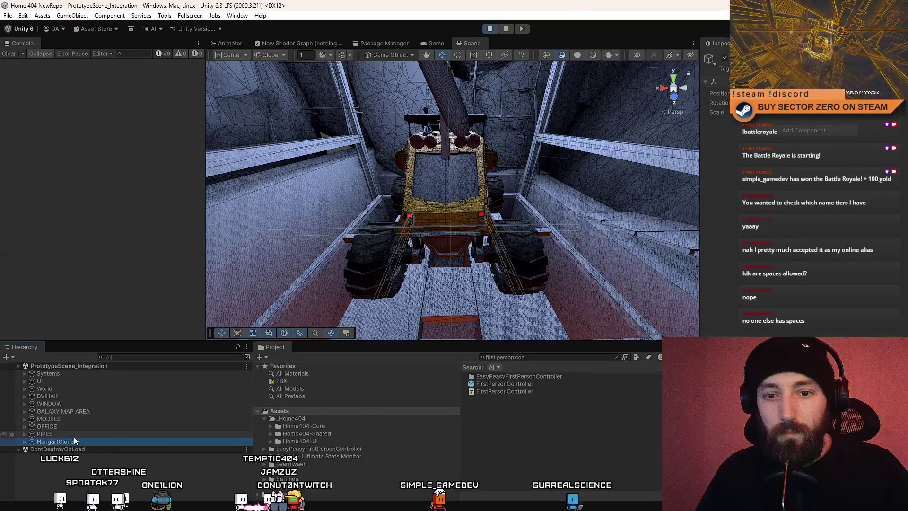
{"action": "left_click", "coordinate": [71, 397]}
{"action": "left_click", "coordinate": [25, 396]}
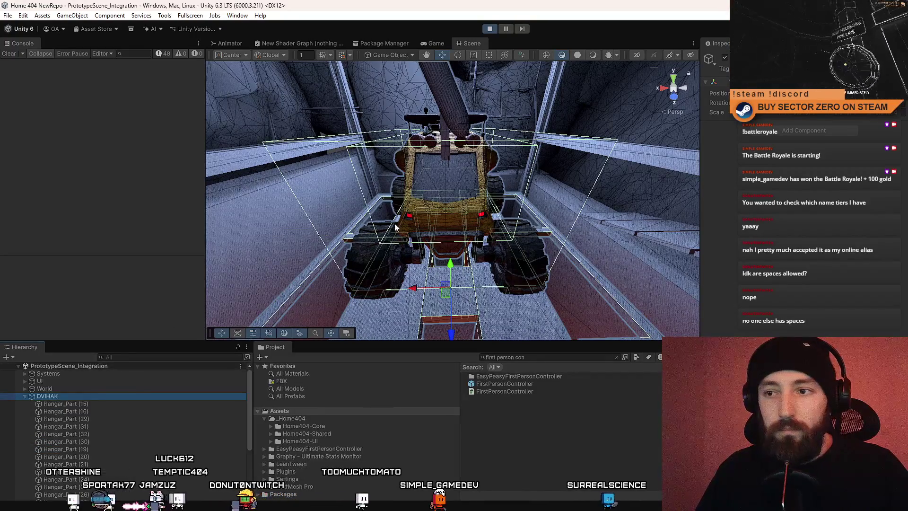
- Select the ramp Hangar_Part (16) and the box on the truck, inspecting them around the truck
{"action": "left_click", "coordinate": [416, 256]}
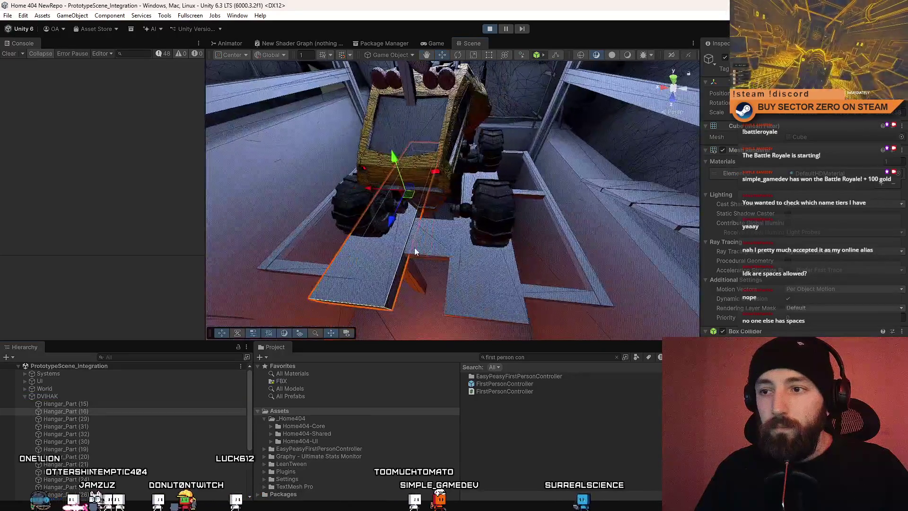
{"action": "left_click", "coordinate": [436, 146]}
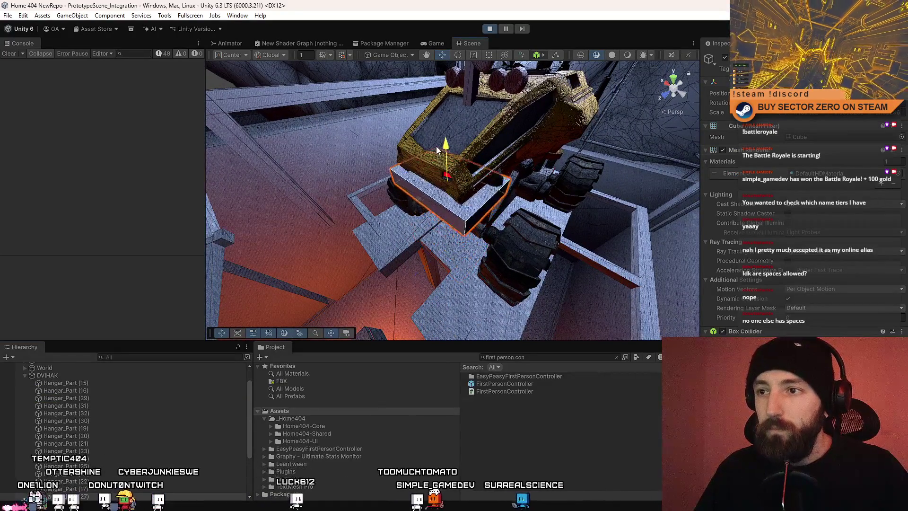
{"action": "key", "text": "r"}
{"action": "mouse_move", "coordinate": [427, 120]}
{"action": "left_mouse_down"}
{"action": "mouse_move", "coordinate": [404, 167]}
{"action": "mouse_move", "coordinate": [436, 174]}
{"action": "left_mouse_up"}
{"action": "left_click_drag", "start_coordinate": [512, 175], "coordinate": [385, 180]}
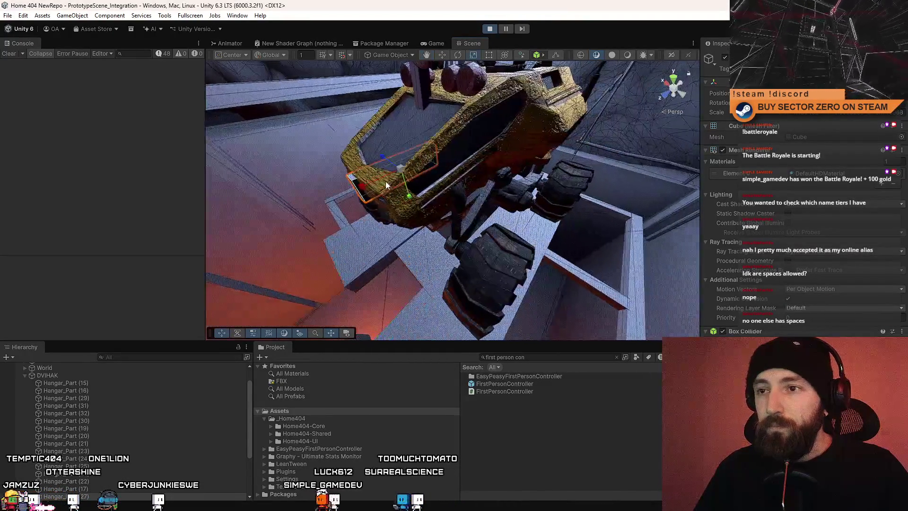
{"action": "key", "text": "w"}
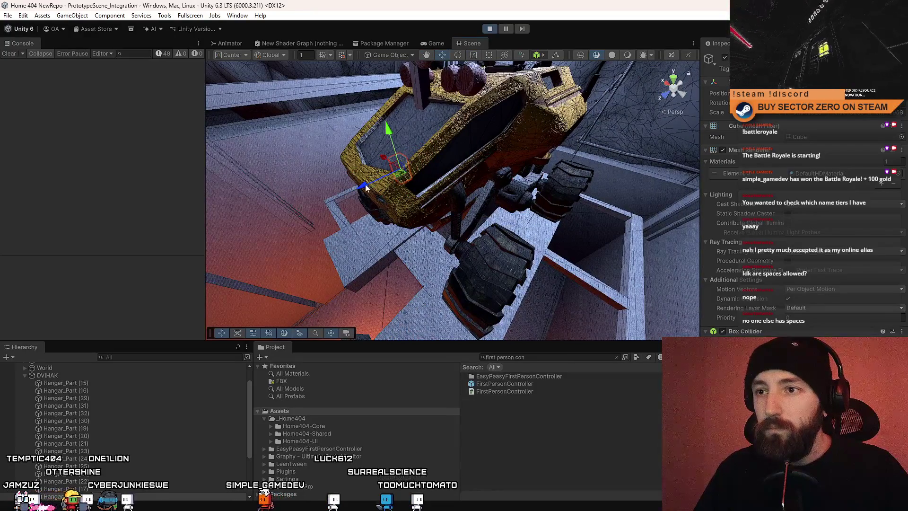
{"action": "left_click_drag", "start_coordinate": [321, 212], "coordinate": [356, 193]}
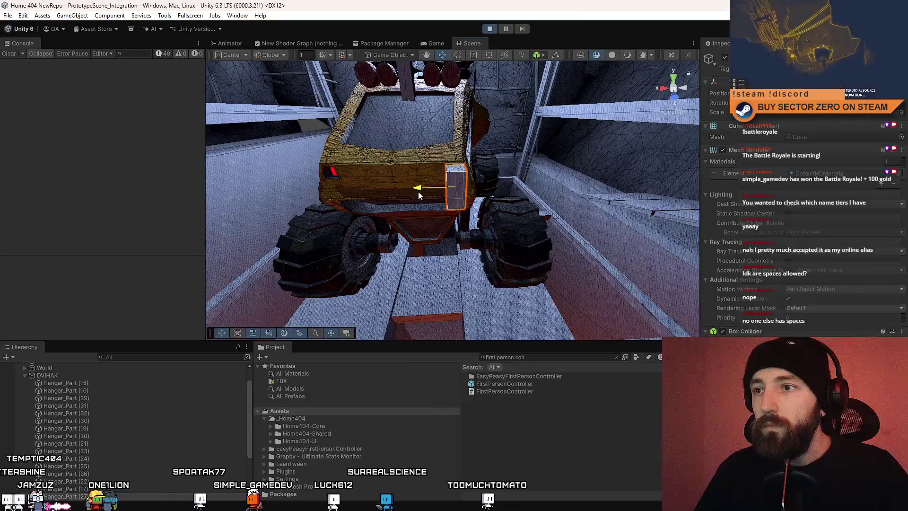
{"action": "left_click_drag", "start_coordinate": [459, 150], "coordinate": [493, 184]}
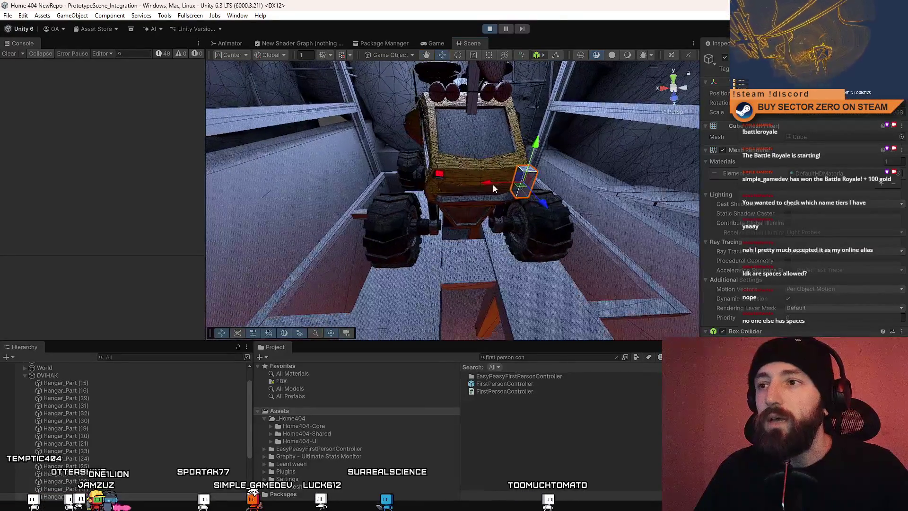
- Select a wall piece beside the truck and look toward the upper hangar walls
{"action": "left_click", "coordinate": [408, 198]}
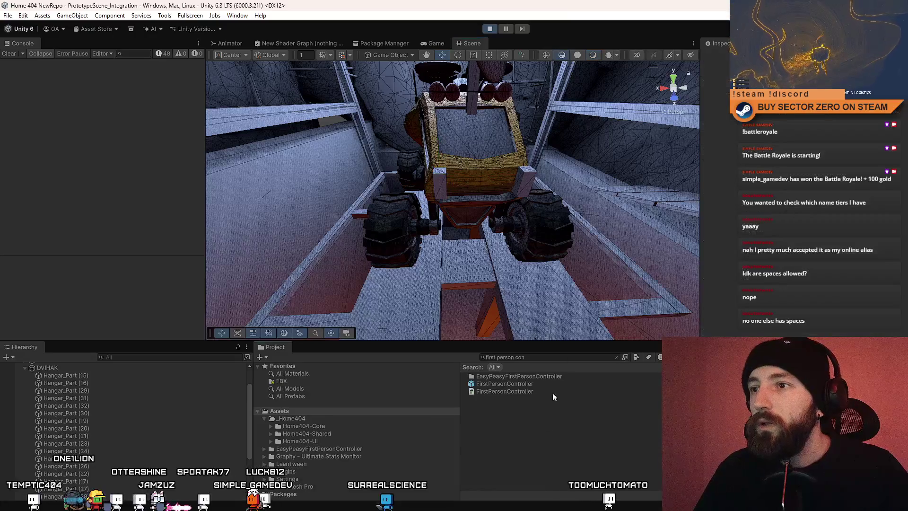
{"action": "mouse_move", "coordinate": [408, 197]}
{"action": "left_mouse_down"}
{"action": "mouse_move", "coordinate": [504, 202]}
{"action": "mouse_move", "coordinate": [897, 325]}
{"action": "mouse_move", "coordinate": [594, 196]}
{"action": "mouse_move", "coordinate": [465, 213]}
{"action": "mouse_move", "coordinate": [539, 247]}
{"action": "mouse_move", "coordinate": [92, 268]}
{"action": "left_mouse_up"}
{"action": "left_click", "coordinate": [466, 212]}
{"action": "mouse_move", "coordinate": [13, 237]}
{"action": "left_mouse_down"}
{"action": "mouse_move", "coordinate": [894, 199]}
{"action": "mouse_move", "coordinate": [699, 141]}
{"action": "mouse_move", "coordinate": [453, 213]}
{"action": "left_mouse_up"}
{"action": "mouse_move", "coordinate": [466, 252]}
{"action": "left_mouse_down"}
{"action": "mouse_move", "coordinate": [364, 303]}
{"action": "mouse_move", "coordinate": [659, 285]}
{"action": "mouse_move", "coordinate": [597, 140]}
{"action": "left_mouse_up"}
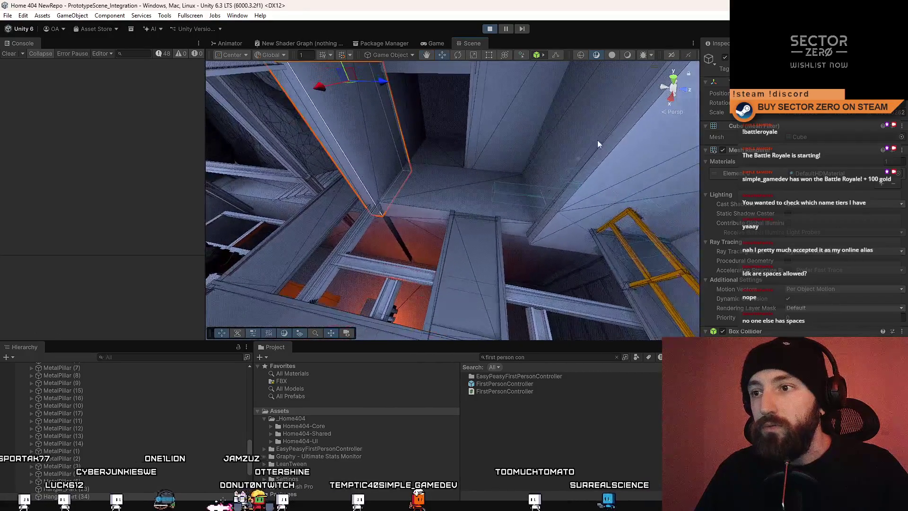
- Select the wall piece Hangar_Part (14) and duplicate it
{"action": "mouse_move", "coordinate": [554, 220]}
{"action": "left_mouse_down"}
{"action": "mouse_move", "coordinate": [294, 196]}
{"action": "mouse_move", "coordinate": [310, 146]}
{"action": "mouse_move", "coordinate": [620, 214]}
{"action": "mouse_move", "coordinate": [570, 204]}
{"action": "left_mouse_up"}
{"action": "left_click", "coordinate": [570, 204]}
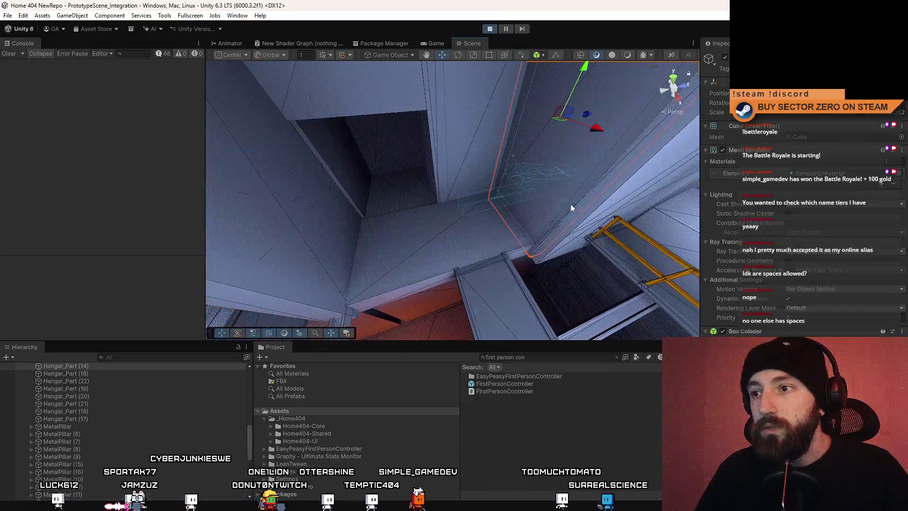
{"action": "left_click", "coordinate": [560, 234]}
{"action": "mouse_move", "coordinate": [560, 234]}
{"action": "left_mouse_down"}
{"action": "mouse_move", "coordinate": [627, 217]}
{"action": "mouse_move", "coordinate": [496, 157]}
{"action": "mouse_move", "coordinate": [398, 223]}
{"action": "mouse_move", "coordinate": [334, 217]}
{"action": "mouse_move", "coordinate": [400, 246]}
{"action": "mouse_move", "coordinate": [578, 254]}
{"action": "mouse_move", "coordinate": [695, 198]}
{"action": "mouse_move", "coordinate": [344, 198]}
{"action": "left_mouse_up"}
{"action": "key", "text": "ctrl+d"}
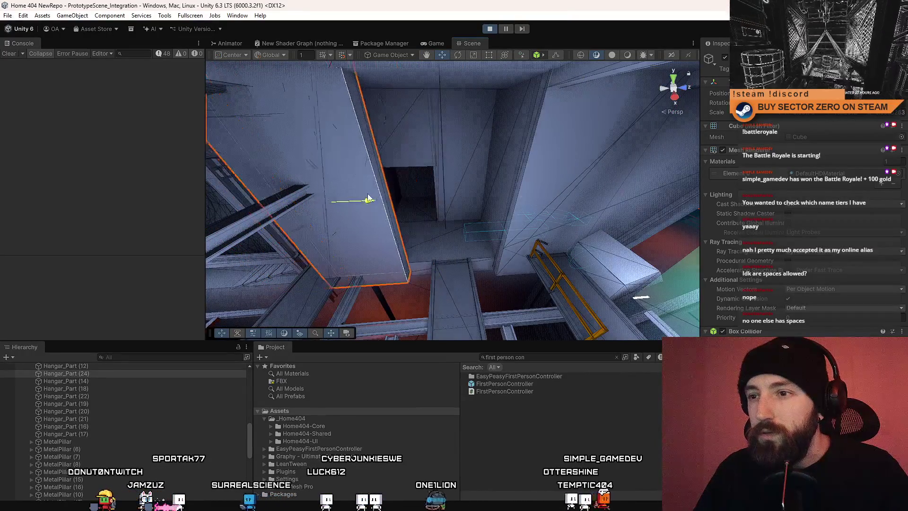
- Inspect the copy Hangar_Part (24) from several angles to check its placement along the wall
{"action": "left_click_drag", "start_coordinate": [361, 198], "coordinate": [549, 228]}
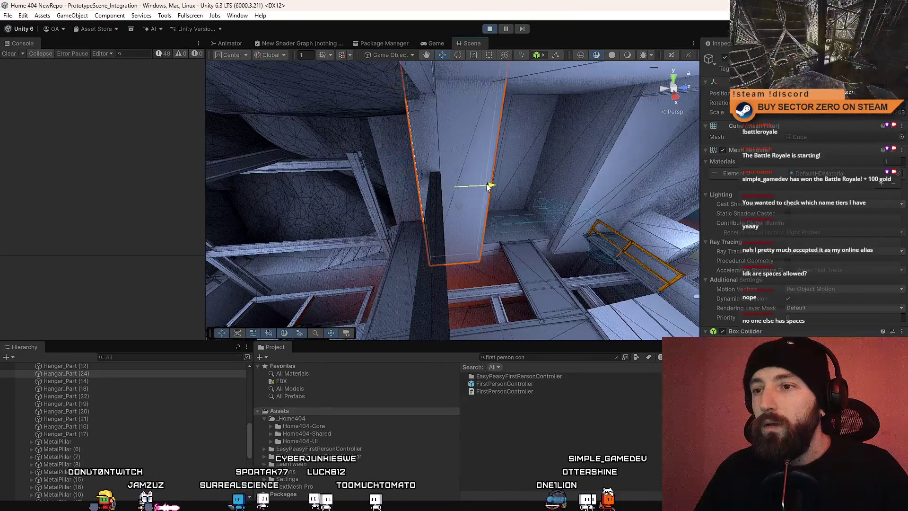
{"action": "left_click_drag", "start_coordinate": [489, 187], "coordinate": [521, 194]}
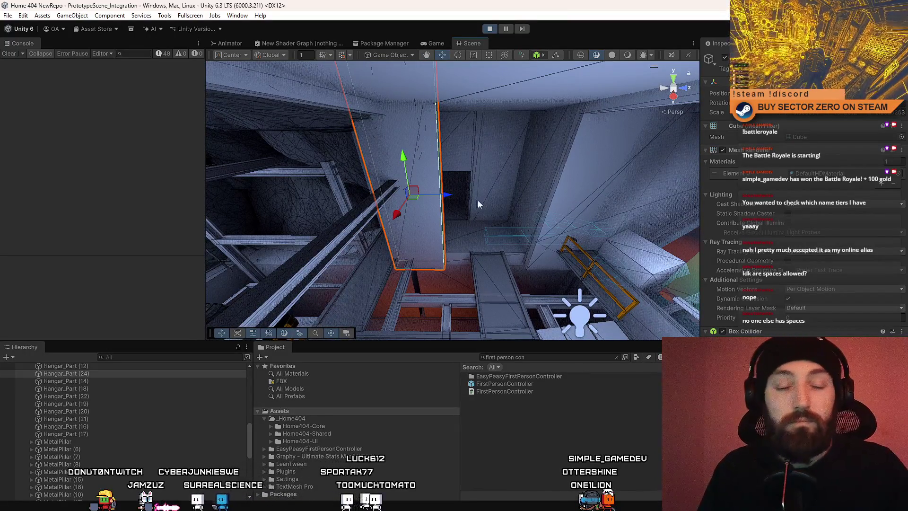
{"action": "left_click_drag", "start_coordinate": [478, 201], "coordinate": [519, 210]}
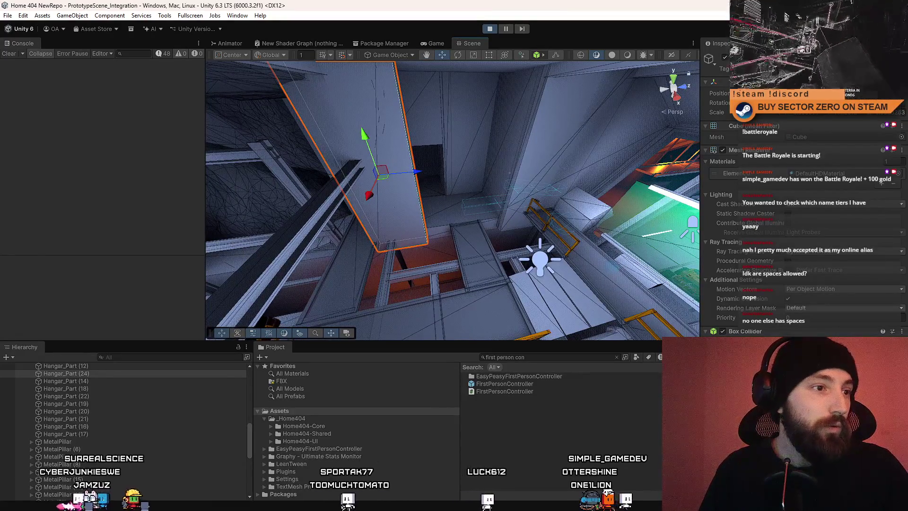
{"action": "mouse_move", "coordinate": [572, 205]}
{"action": "left_mouse_down"}
{"action": "mouse_move", "coordinate": [708, 155]}
{"action": "mouse_move", "coordinate": [482, 162]}
{"action": "mouse_move", "coordinate": [298, 219]}
{"action": "mouse_move", "coordinate": [190, 184]}
{"action": "mouse_move", "coordinate": [577, 195]}
{"action": "mouse_move", "coordinate": [614, 238]}
{"action": "mouse_move", "coordinate": [128, 183]}
{"action": "mouse_move", "coordinate": [191, 143]}
{"action": "mouse_move", "coordinate": [196, 154]}
{"action": "mouse_move", "coordinate": [155, 200]}
{"action": "mouse_move", "coordinate": [440, 116]}
{"action": "left_mouse_up"}
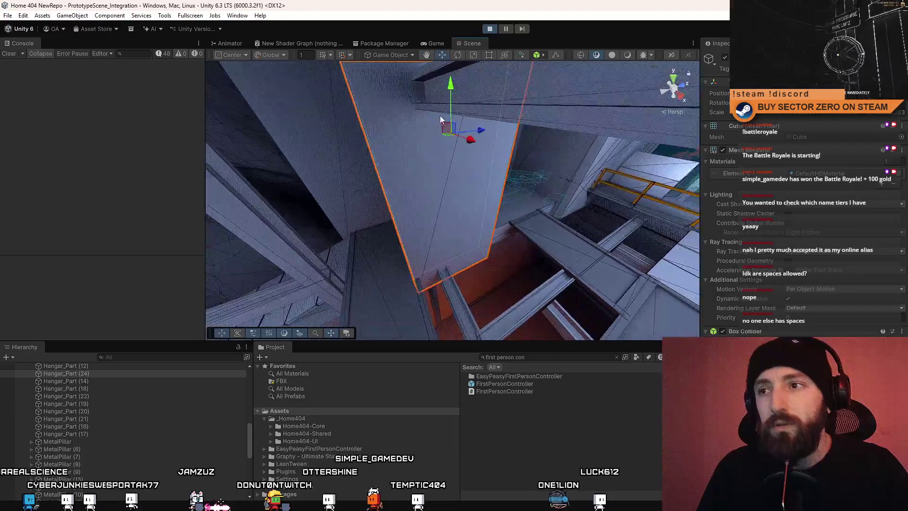
{"action": "mouse_move", "coordinate": [487, 131]}
{"action": "left_mouse_down"}
{"action": "mouse_move", "coordinate": [415, 44]}
{"action": "mouse_move", "coordinate": [438, 74]}
{"action": "mouse_move", "coordinate": [437, 113]}
{"action": "mouse_move", "coordinate": [321, 133]}
{"action": "left_mouse_up"}
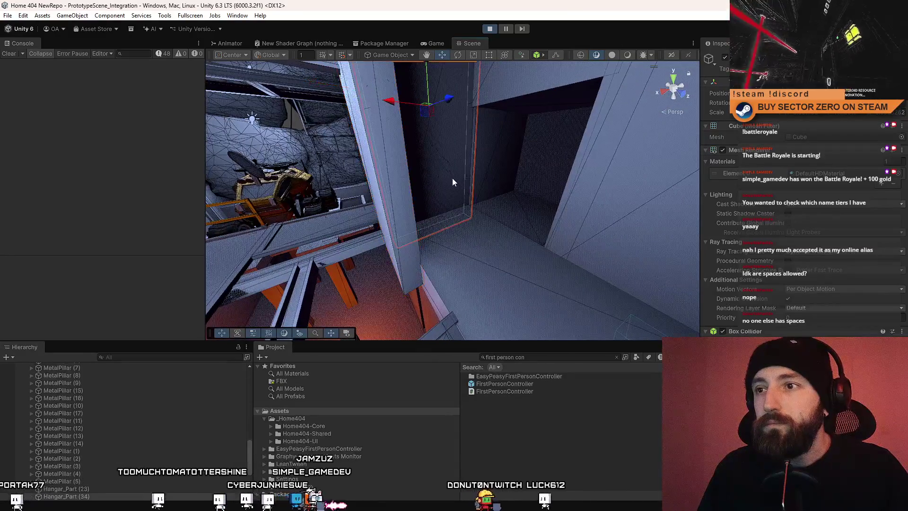
- Orbit around the selected pillar box to check how it fits the wall gap
{"action": "mouse_move", "coordinate": [452, 178]}
{"action": "left_mouse_down"}
{"action": "mouse_move", "coordinate": [377, 129]}
{"action": "mouse_move", "coordinate": [355, 130]}
{"action": "left_mouse_up"}
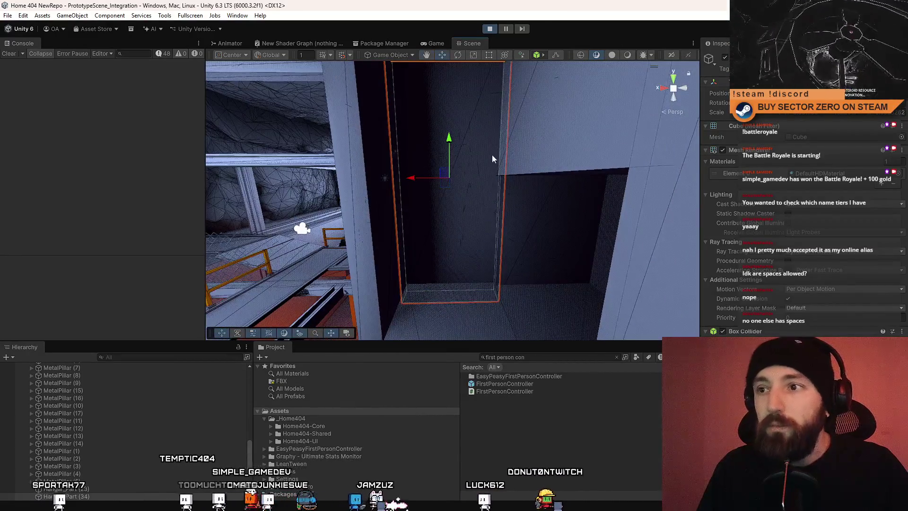
{"action": "key", "text": "r"}
{"action": "left_click_drag", "start_coordinate": [492, 154], "coordinate": [403, 193]}
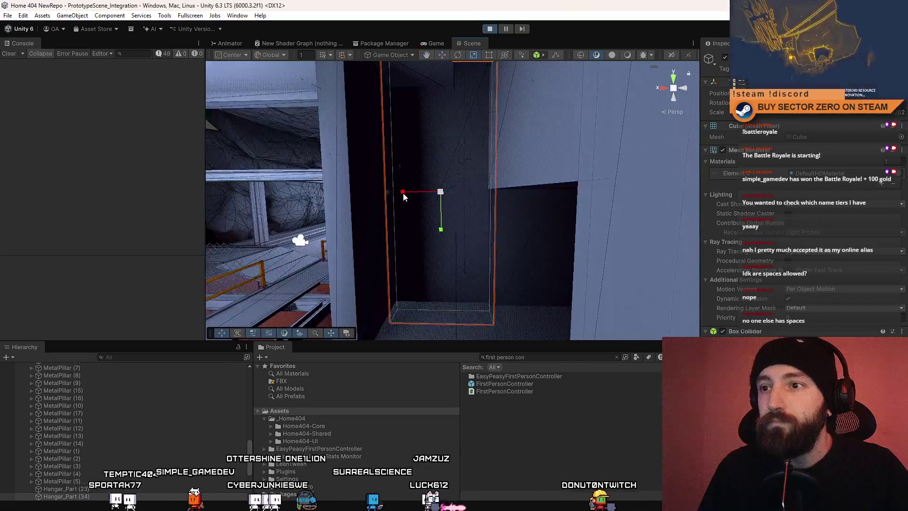
{"action": "key", "text": "w"}
{"action": "mouse_move", "coordinate": [490, 184]}
{"action": "left_mouse_down"}
{"action": "mouse_move", "coordinate": [476, 219]}
{"action": "mouse_move", "coordinate": [425, 144]}
{"action": "mouse_move", "coordinate": [412, 141]}
{"action": "mouse_move", "coordinate": [448, 133]}
{"action": "left_mouse_up"}
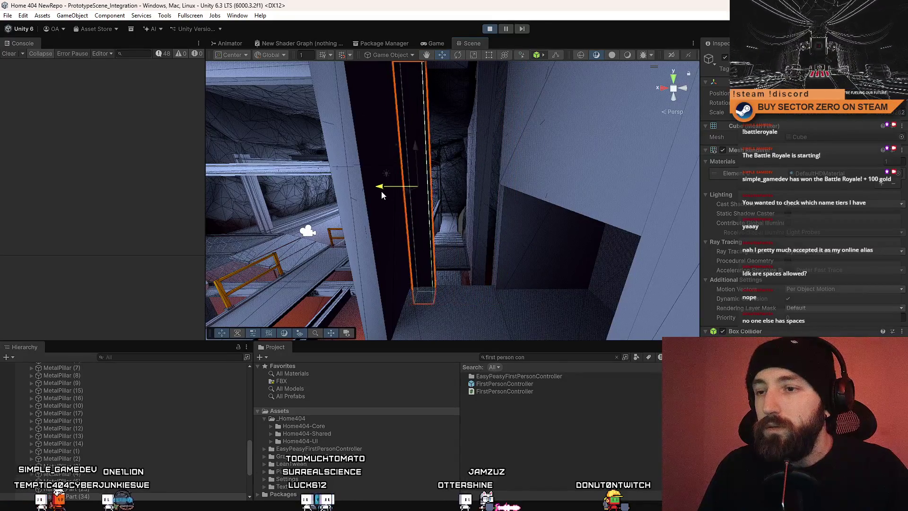
{"action": "left_click_drag", "start_coordinate": [379, 191], "coordinate": [396, 157]}
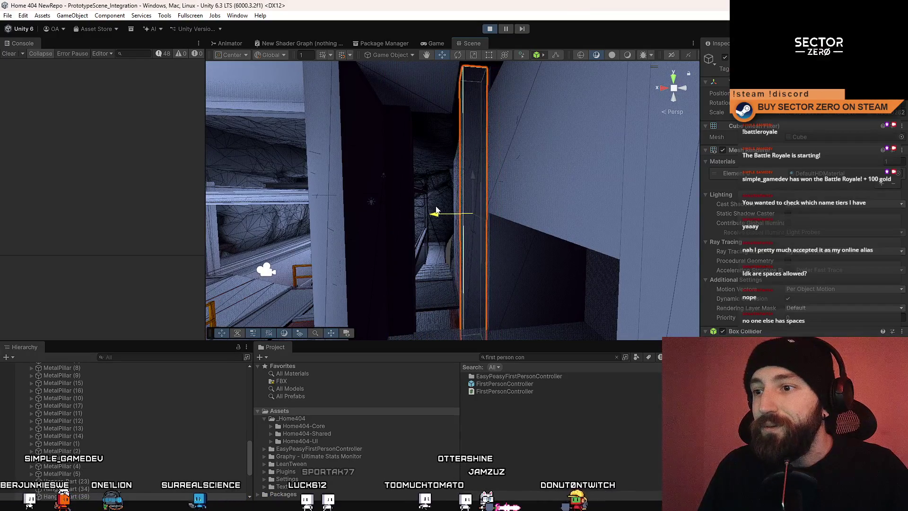
{"action": "left_click_drag", "start_coordinate": [460, 202], "coordinate": [504, 197]}
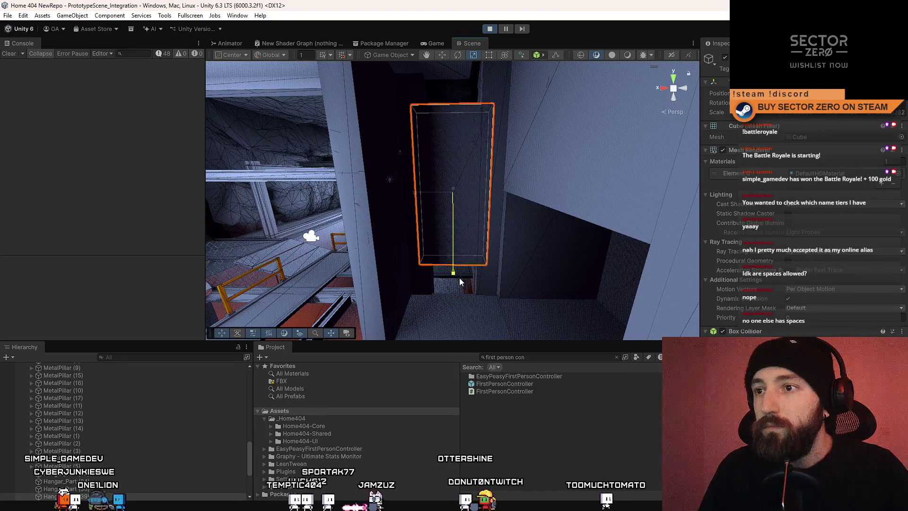
{"action": "left_click_drag", "start_coordinate": [459, 281], "coordinate": [457, 221]}
- Scale the pillar box down slightly so it fits the opening
{"action": "key", "text": "w"}
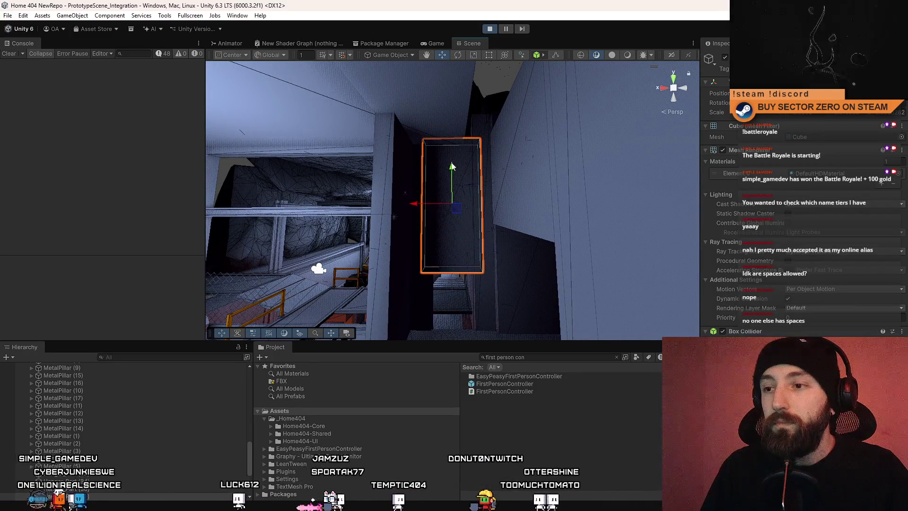
{"action": "mouse_move", "coordinate": [440, 163]}
{"action": "left_mouse_down"}
{"action": "mouse_move", "coordinate": [511, 167]}
{"action": "mouse_move", "coordinate": [492, 162]}
{"action": "left_mouse_up"}
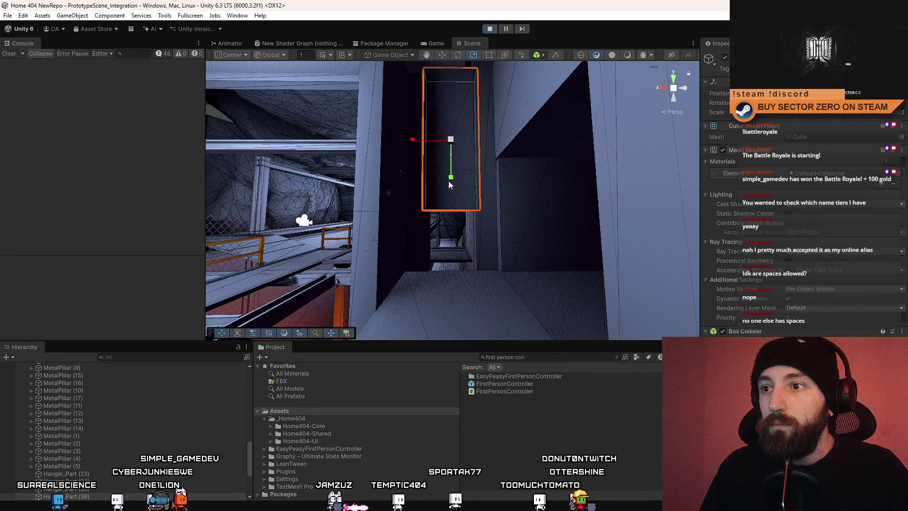
{"action": "left_click_drag", "start_coordinate": [451, 177], "coordinate": [452, 177]}
{"action": "key", "text": "w"}
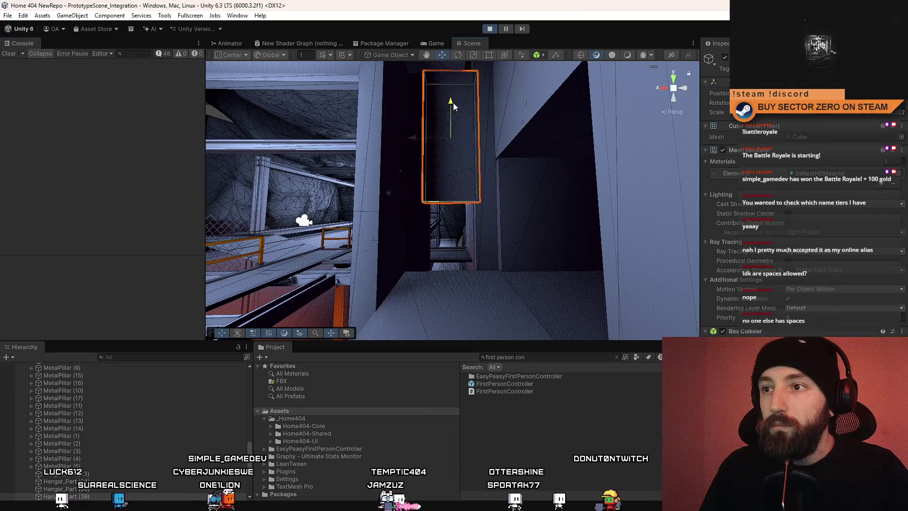
{"action": "mouse_move", "coordinate": [456, 95]}
{"action": "left_mouse_down"}
{"action": "mouse_move", "coordinate": [502, 238]}
{"action": "mouse_move", "coordinate": [461, 136]}
{"action": "left_mouse_up"}
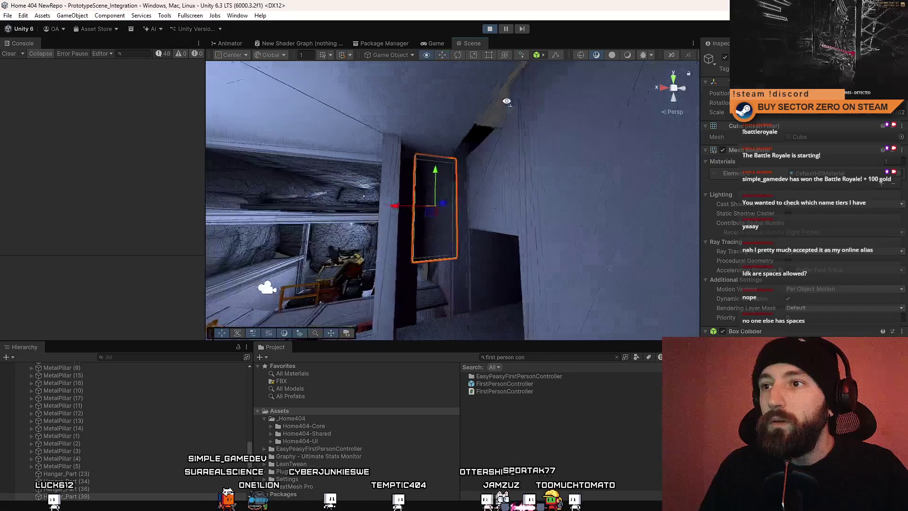
- Select the large ceiling piece and view it from underneath
{"action": "left_click", "coordinate": [504, 201]}
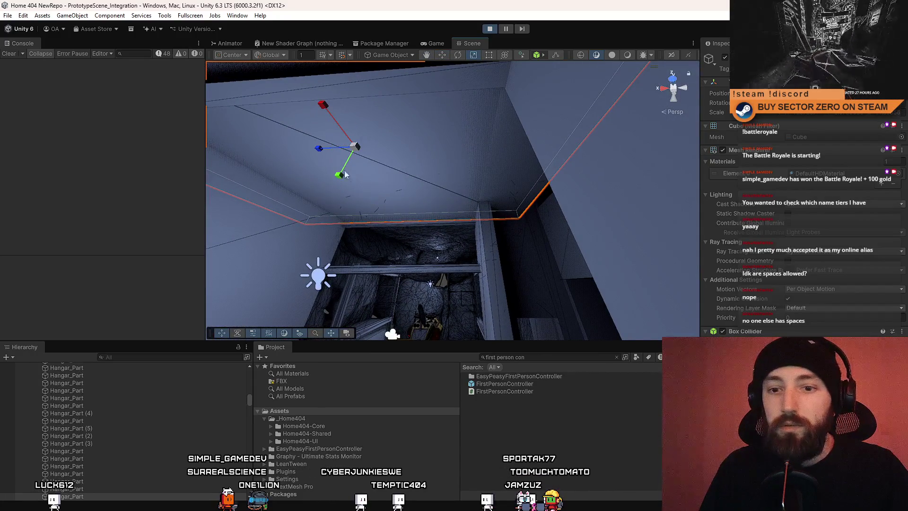
{"action": "left_click_drag", "start_coordinate": [373, 176], "coordinate": [379, 163]}
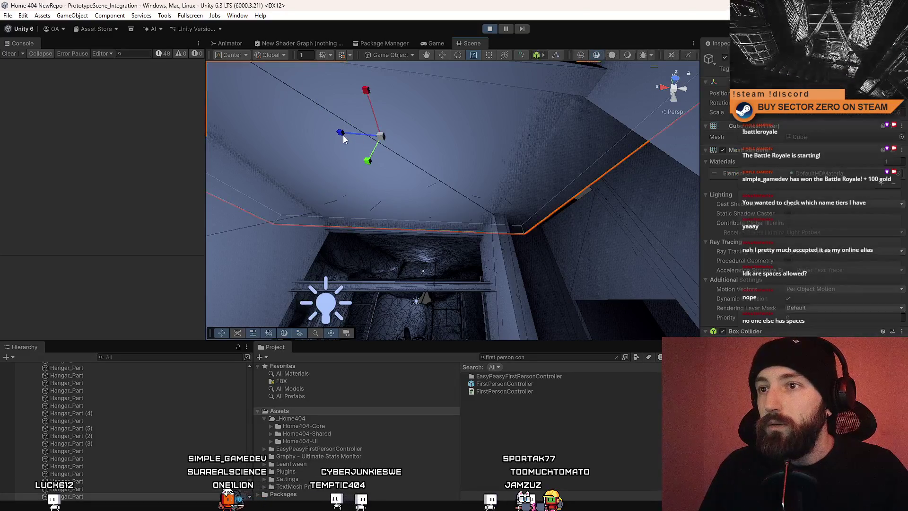
{"action": "mouse_move", "coordinate": [470, 178]}
{"action": "left_mouse_down"}
{"action": "mouse_move", "coordinate": [434, 219]}
{"action": "mouse_move", "coordinate": [822, 226]}
{"action": "mouse_move", "coordinate": [492, 193]}
{"action": "mouse_move", "coordinate": [326, 218]}
{"action": "mouse_move", "coordinate": [339, 220]}
{"action": "left_mouse_up"}
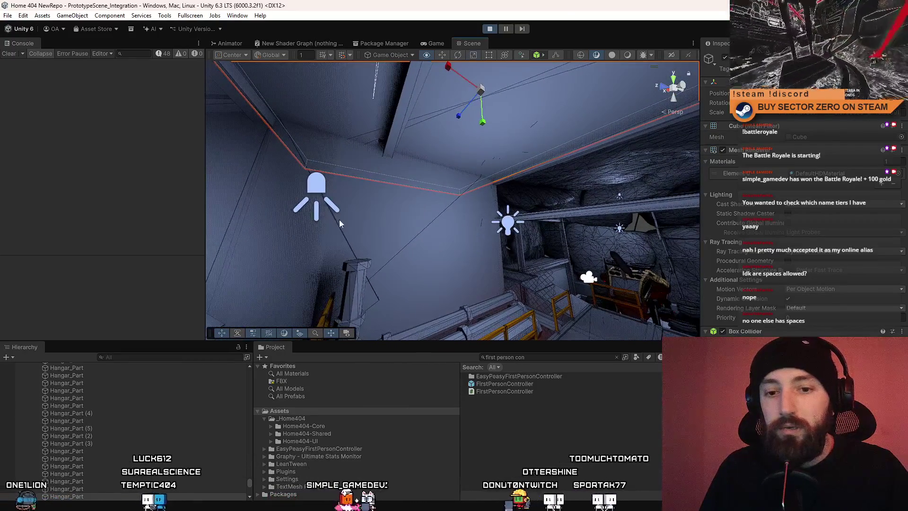
- Frame InvisibleWall_AllowCam and select the ceiling beam cube
{"action": "scroll", "coordinate": [150, 433], "scroll_direction": "up", "scroll_amount": 10}
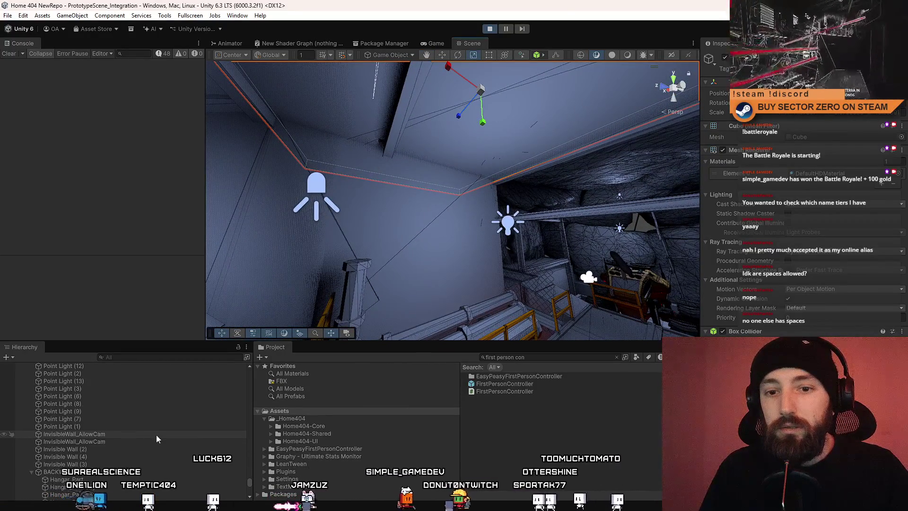
{"action": "double_click", "coordinate": [66, 472]}
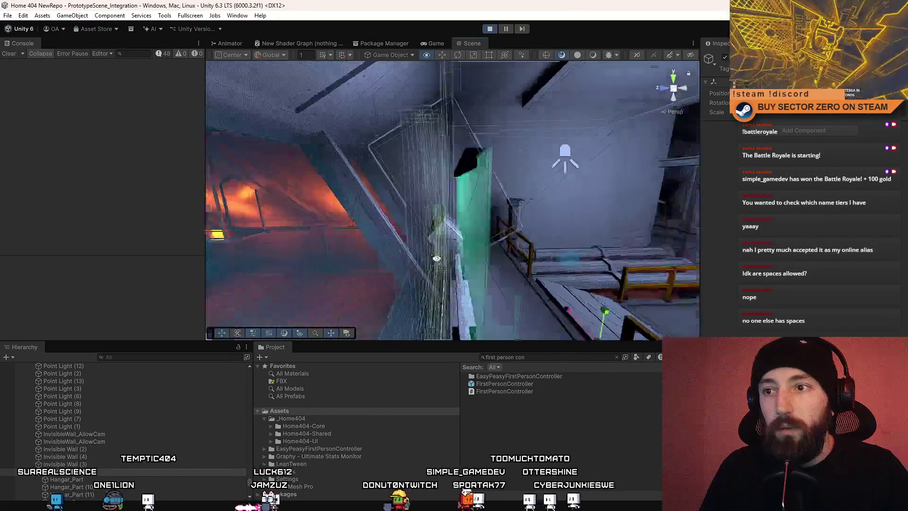
{"action": "left_click_drag", "start_coordinate": [555, 230], "coordinate": [498, 169]}
{"action": "left_click", "coordinate": [498, 169]}
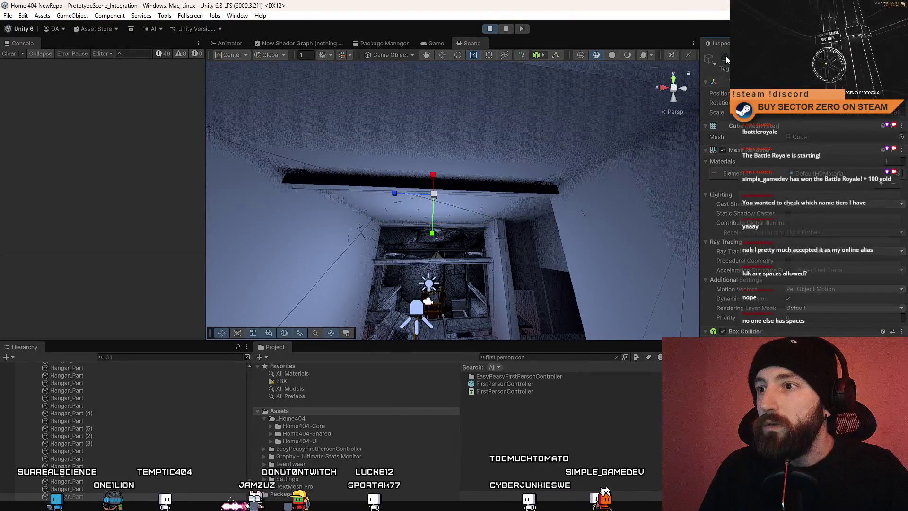
{"action": "mouse_move", "coordinate": [662, 94]}
{"action": "left_mouse_down"}
{"action": "mouse_move", "coordinate": [648, 123]}
{"action": "mouse_move", "coordinate": [636, 117]}
{"action": "left_mouse_up"}
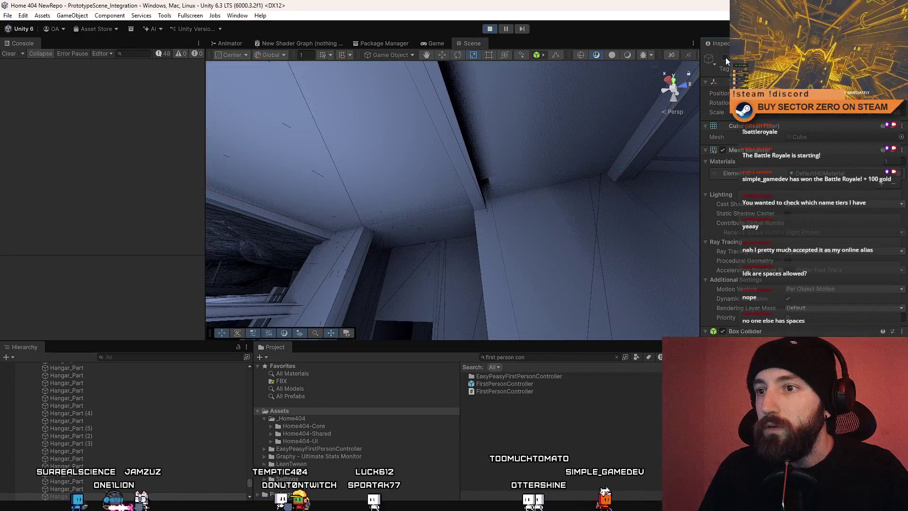
- Toggle the ceiling cube's active checkbox off and back on, leaving it enabled
{"action": "left_click", "coordinate": [725, 57]}
{"action": "left_click", "coordinate": [726, 57]}
{"action": "left_click", "coordinate": [725, 58]}
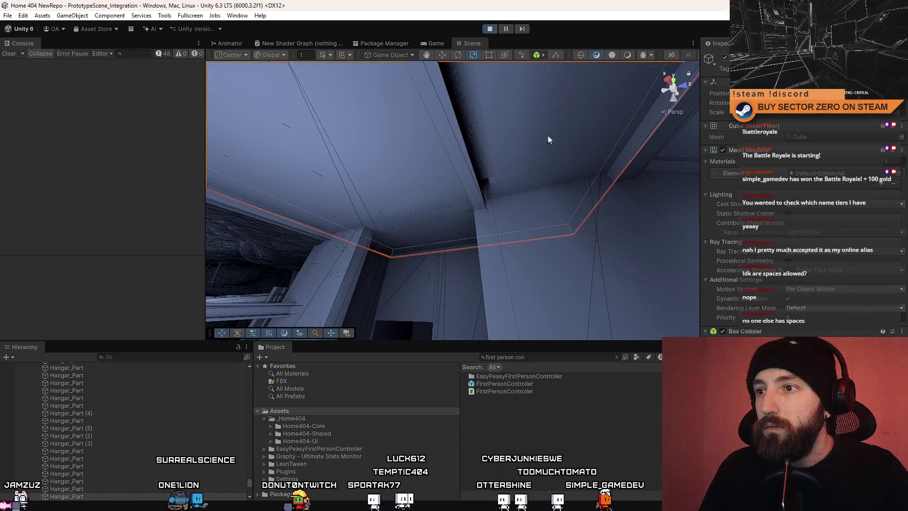
{"action": "mouse_move", "coordinate": [549, 138]}
{"action": "left_mouse_down"}
{"action": "mouse_move", "coordinate": [416, 184]}
{"action": "mouse_move", "coordinate": [467, 74]}
{"action": "mouse_move", "coordinate": [585, 188]}
{"action": "left_mouse_up"}
{"action": "mouse_move", "coordinate": [441, 136]}
{"action": "left_mouse_down"}
{"action": "mouse_move", "coordinate": [504, 122]}
{"action": "mouse_move", "coordinate": [209, 318]}
{"action": "mouse_move", "coordinate": [188, 373]}
{"action": "mouse_move", "coordinate": [109, 365]}
{"action": "mouse_move", "coordinate": [142, 359]}
{"action": "mouse_move", "coordinate": [111, 344]}
{"action": "mouse_move", "coordinate": [374, 362]}
{"action": "mouse_move", "coordinate": [384, 337]}
{"action": "mouse_move", "coordinate": [539, 219]}
{"action": "mouse_move", "coordinate": [367, 219]}
{"action": "mouse_move", "coordinate": [558, 173]}
{"action": "mouse_move", "coordinate": [525, 188]}
{"action": "mouse_move", "coordinate": [558, 195]}
{"action": "mouse_move", "coordinate": [558, 241]}
{"action": "mouse_move", "coordinate": [516, 206]}
{"action": "mouse_move", "coordinate": [599, 163]}
{"action": "left_mouse_up"}
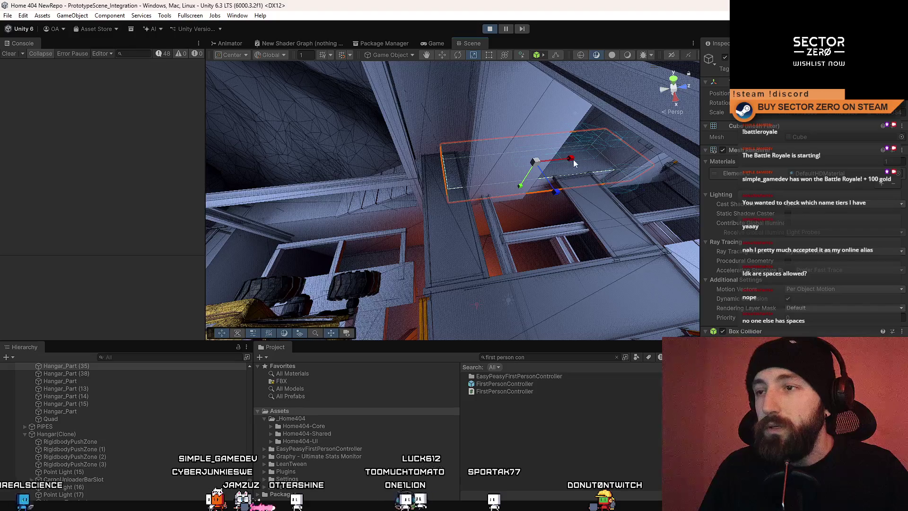
- Slide the box above the walkway left along its X axis
{"action": "key", "text": "w"}
{"action": "mouse_move", "coordinate": [574, 160]}
{"action": "left_mouse_down"}
{"action": "mouse_move", "coordinate": [512, 183]}
{"action": "mouse_move", "coordinate": [602, 290]}
{"action": "mouse_move", "coordinate": [583, 170]}
{"action": "mouse_move", "coordinate": [613, 278]}
{"action": "mouse_move", "coordinate": [487, 146]}
{"action": "mouse_move", "coordinate": [487, 218]}
{"action": "left_mouse_up"}
{"action": "left_click", "coordinate": [488, 219]}
{"action": "mouse_move", "coordinate": [567, 189]}
{"action": "left_mouse_down"}
{"action": "mouse_move", "coordinate": [411, 258]}
{"action": "mouse_move", "coordinate": [411, 244]}
{"action": "left_mouse_up"}
- Frame the flat plate on the walkway, look toward the yellow truck, then show the Game view
{"action": "left_click", "coordinate": [411, 243]}
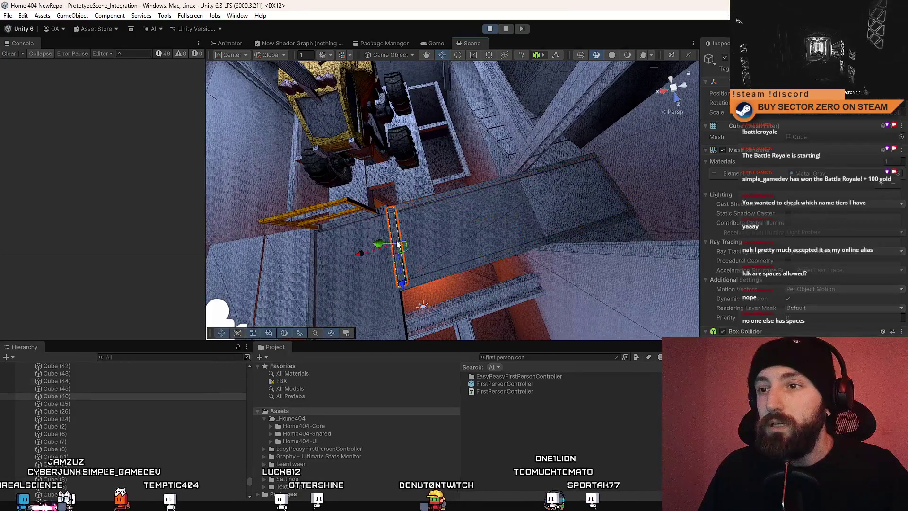
{"action": "key", "text": "f"}
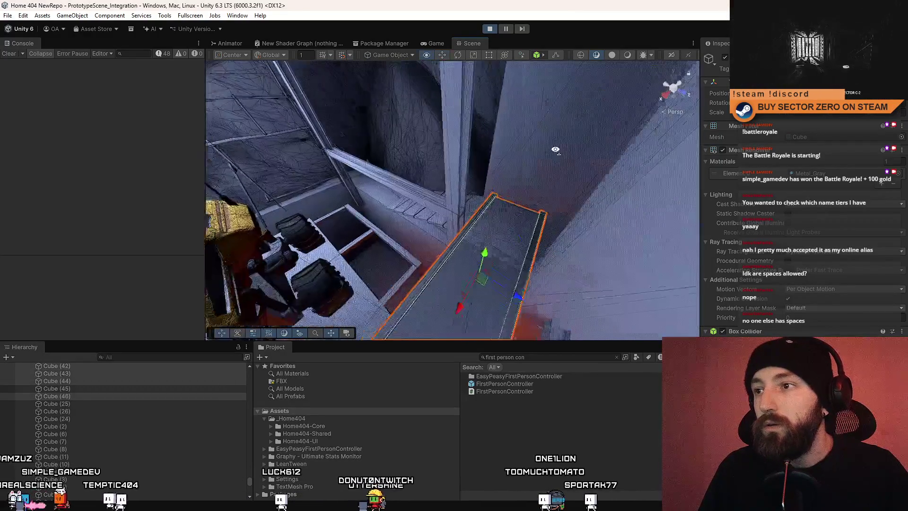
{"action": "mouse_move", "coordinate": [490, 198]}
{"action": "left_mouse_down"}
{"action": "mouse_move", "coordinate": [473, 231]}
{"action": "mouse_move", "coordinate": [511, 233]}
{"action": "mouse_move", "coordinate": [726, 151]}
{"action": "mouse_move", "coordinate": [826, 123]}
{"action": "mouse_move", "coordinate": [818, 144]}
{"action": "mouse_move", "coordinate": [859, 149]}
{"action": "mouse_move", "coordinate": [75, 135]}
{"action": "mouse_move", "coordinate": [176, 138]}
{"action": "mouse_move", "coordinate": [98, 136]}
{"action": "mouse_move", "coordinate": [59, 32]}
{"action": "mouse_move", "coordinate": [638, 213]}
{"action": "mouse_move", "coordinate": [395, 211]}
{"action": "left_mouse_up"}
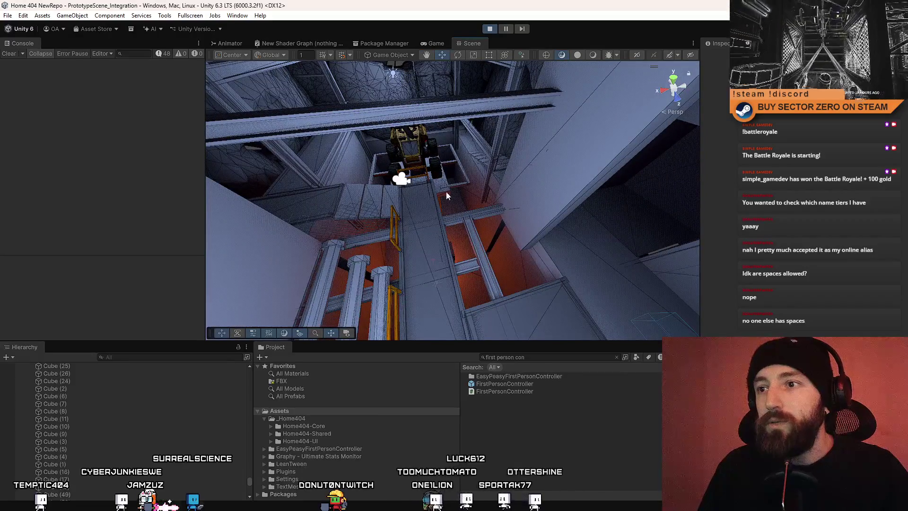
{"action": "mouse_move", "coordinate": [447, 196]}
{"action": "left_mouse_down"}
{"action": "mouse_move", "coordinate": [565, 226]}
{"action": "mouse_move", "coordinate": [804, 213]}
{"action": "mouse_move", "coordinate": [175, 166]}
{"action": "mouse_move", "coordinate": [664, 69]}
{"action": "mouse_move", "coordinate": [152, 94]}
{"action": "mouse_move", "coordinate": [293, 66]}
{"action": "left_mouse_up"}
{"action": "left_click", "coordinate": [433, 43]}
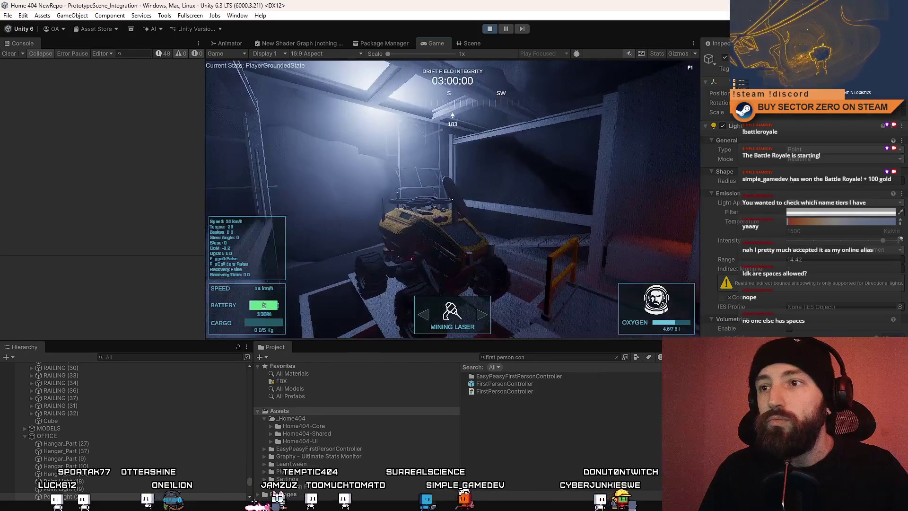
- Return to the Game view and walk the player through the orange corridor into the orange room
{"action": "left_click", "coordinate": [485, 44]}
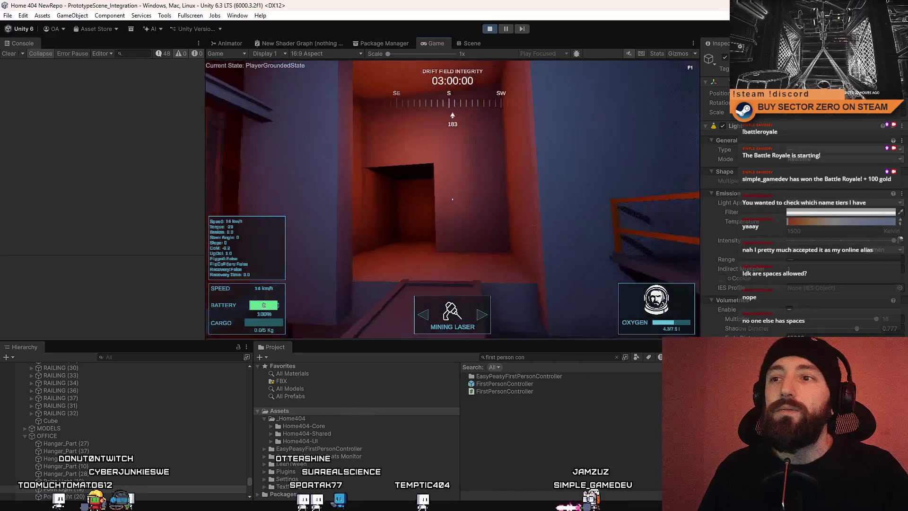
{"action": "left_click", "coordinate": [467, 43]}
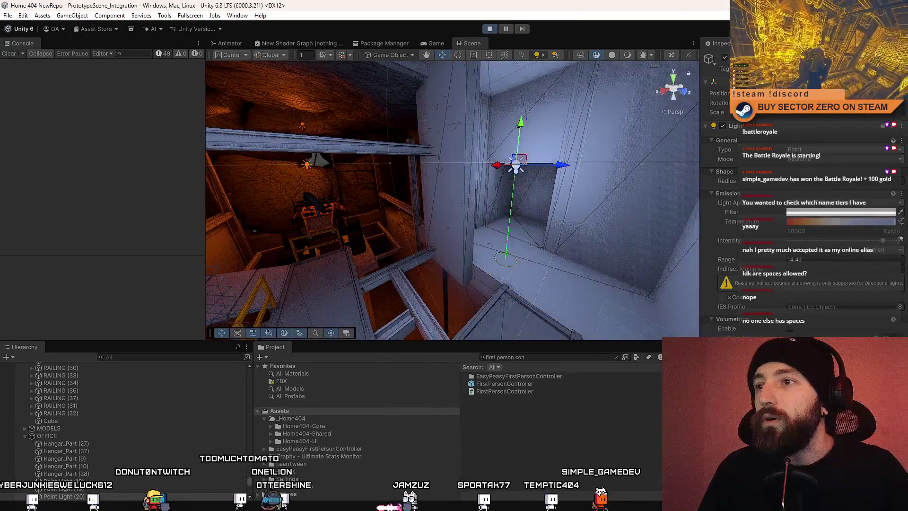
{"action": "left_click", "coordinate": [449, 43]}
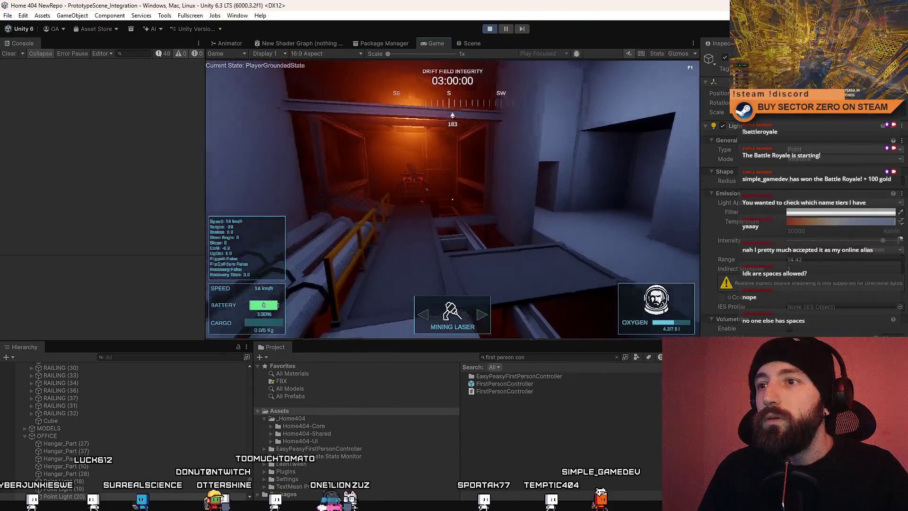
{"action": "key", "text": "w"}
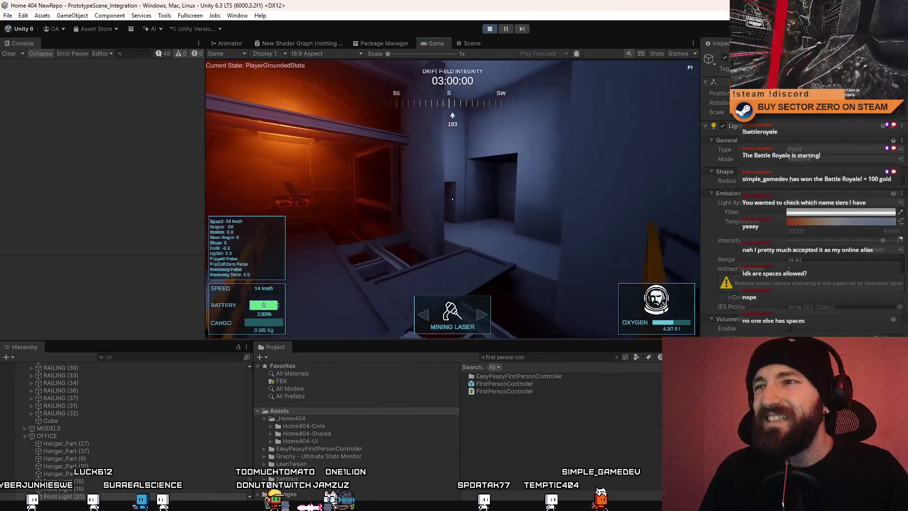
{"action": "key", "text": "w"}
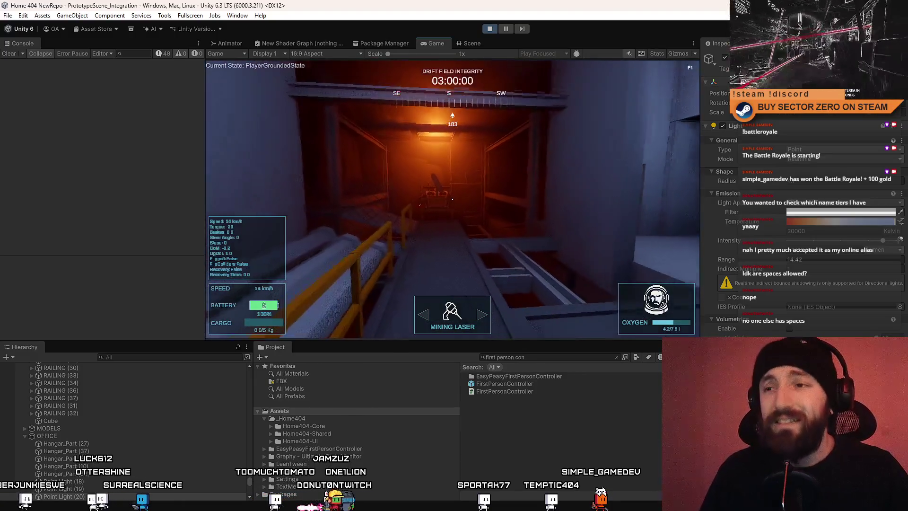
{"action": "key", "text": "w"}
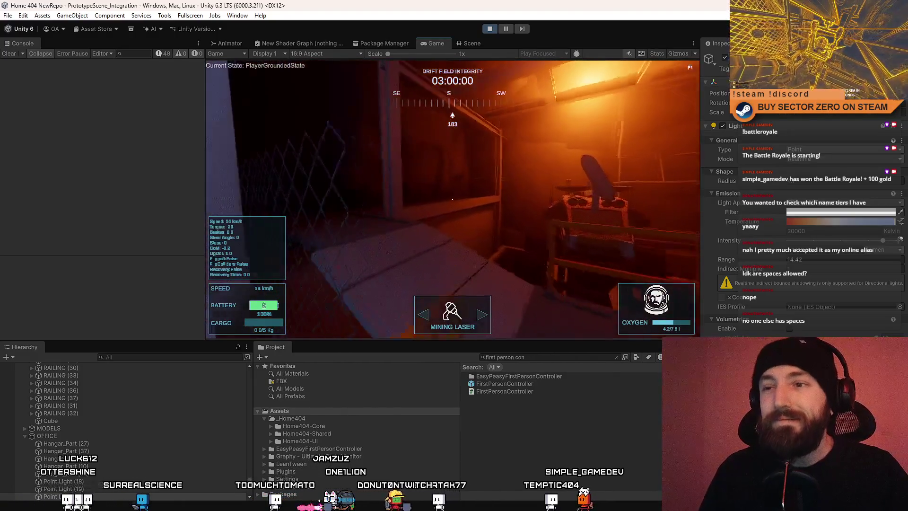
{"action": "key", "text": "w"}
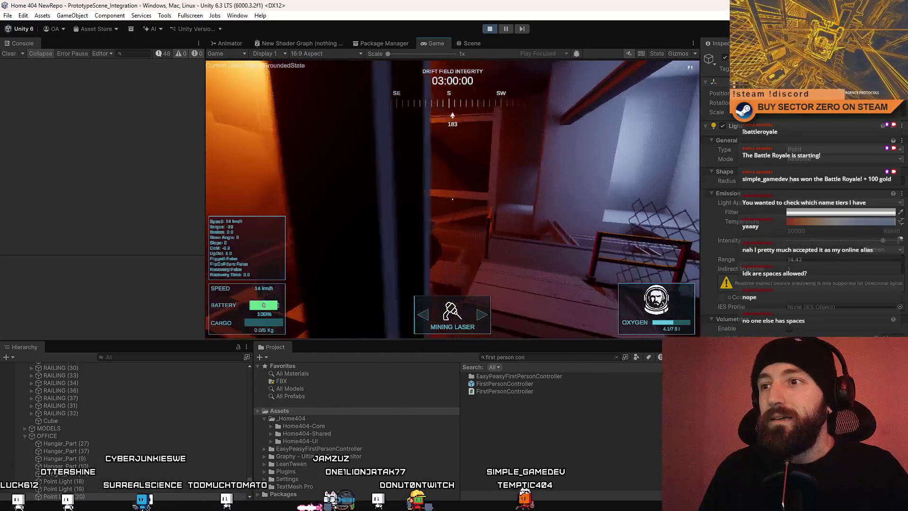
- Walk the player to the rover on its platform, circle it and jump toward the lower ledge
{"action": "key", "text": "w"}
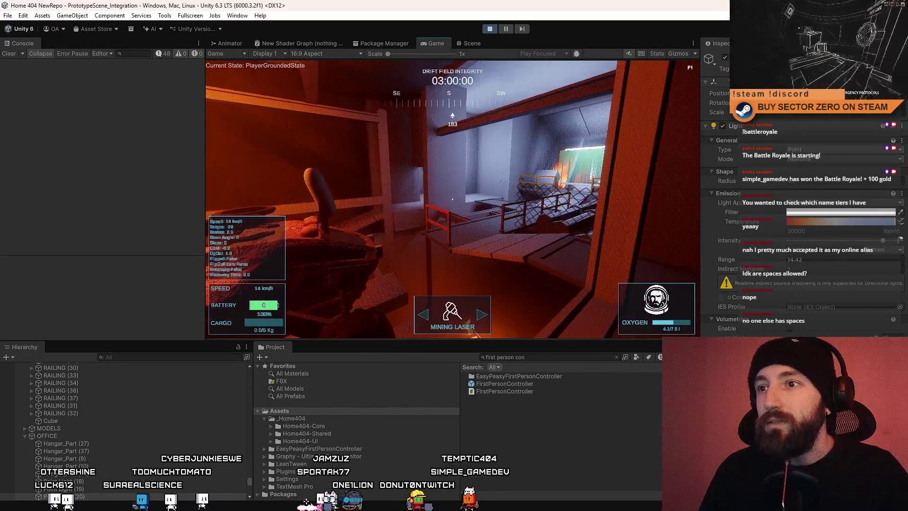
{"action": "key", "text": "w"}
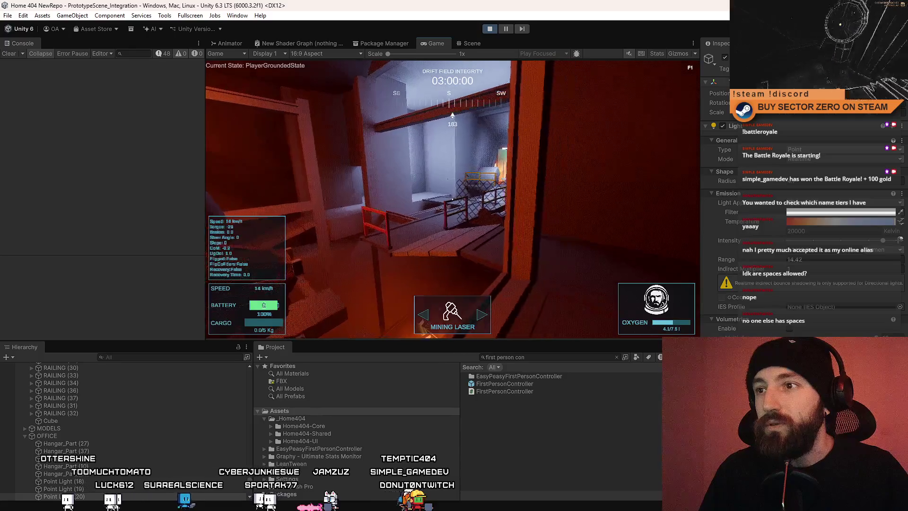
{"action": "key", "text": "w"}
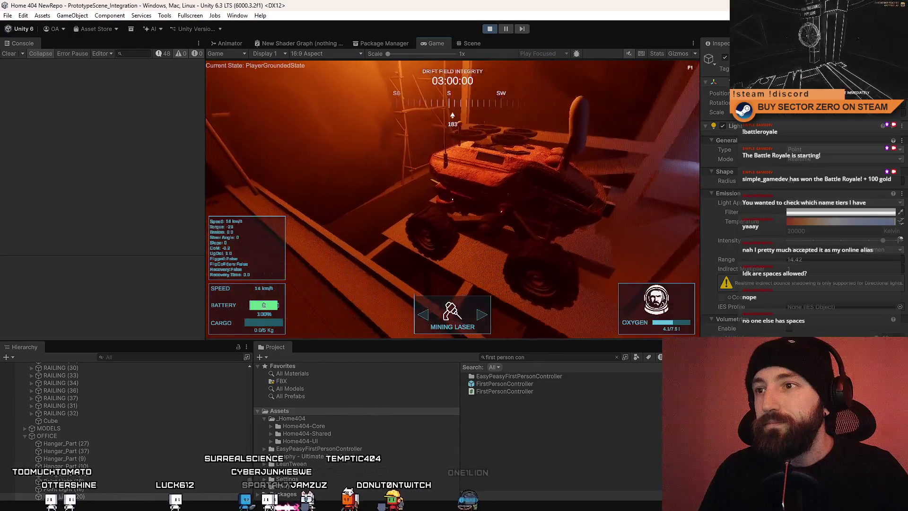
{"action": "key", "text": "w"}
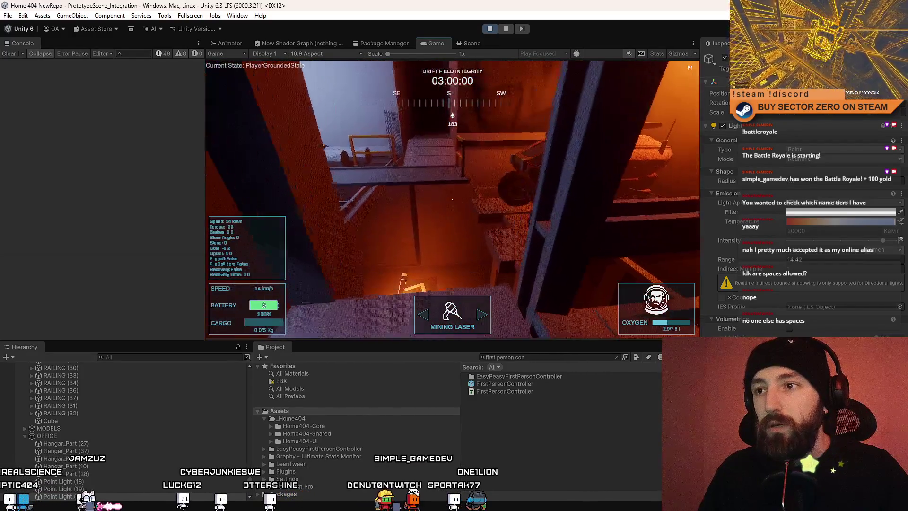
{"action": "key", "text": "w"}
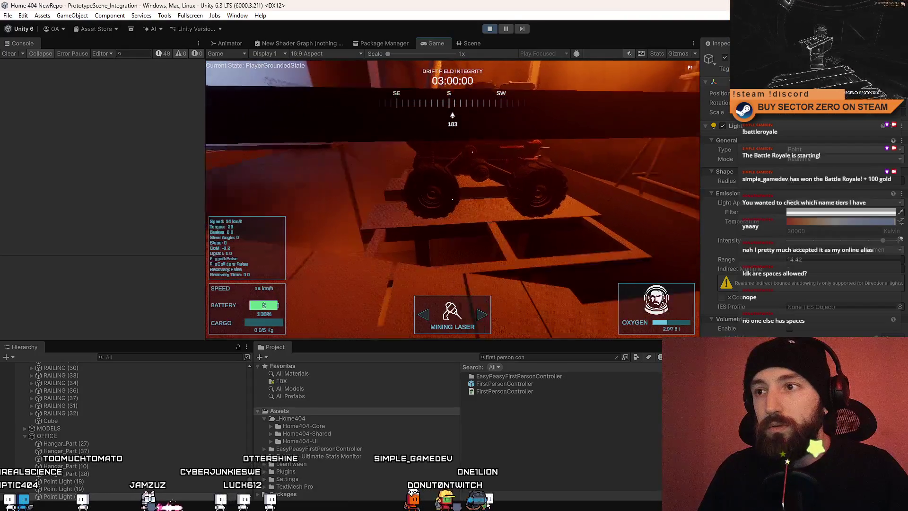
{"action": "key", "text": "w"}
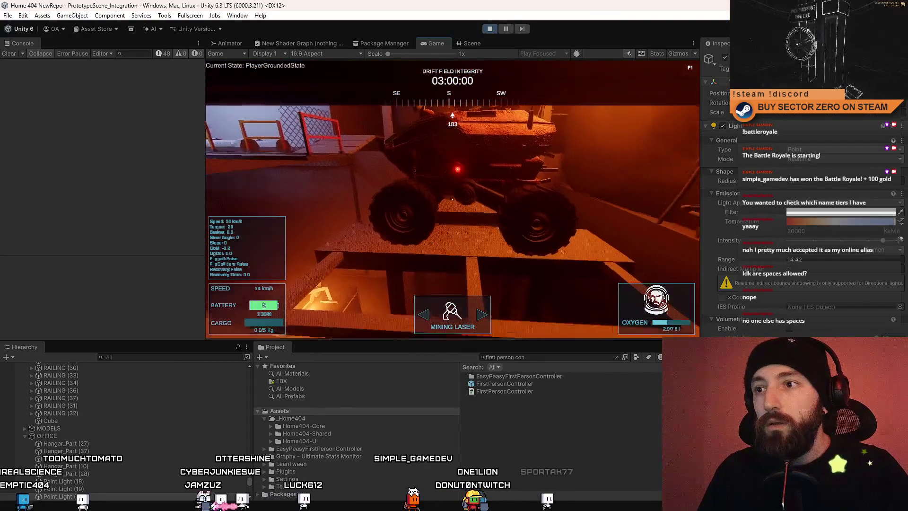
{"action": "key", "text": "s"}
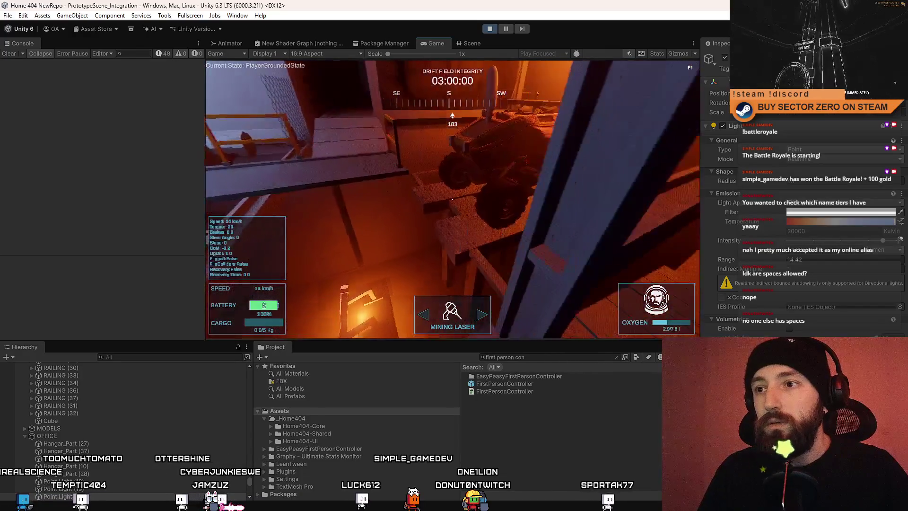
{"action": "key", "text": "a"}
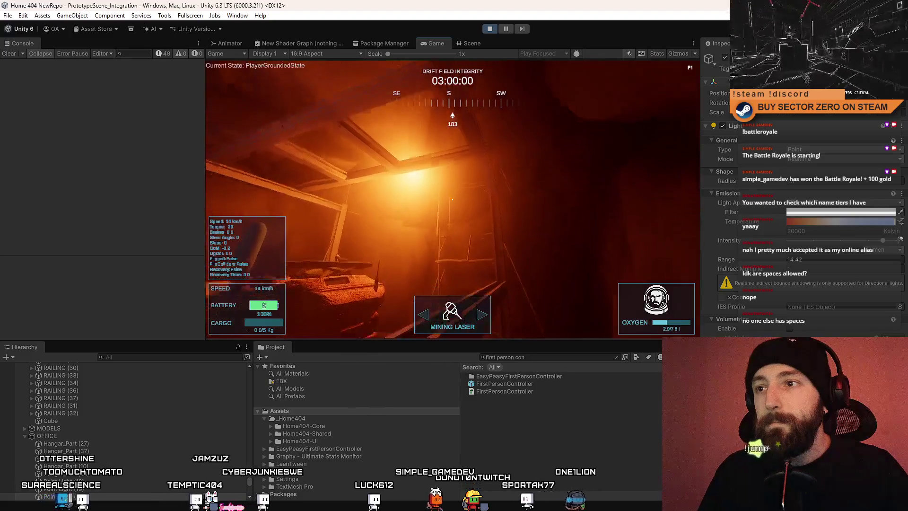
{"action": "key", "text": "space"}
- Walk the player past the rover down the grey corridor, then switch to the Scene view
{"action": "key", "text": "w"}
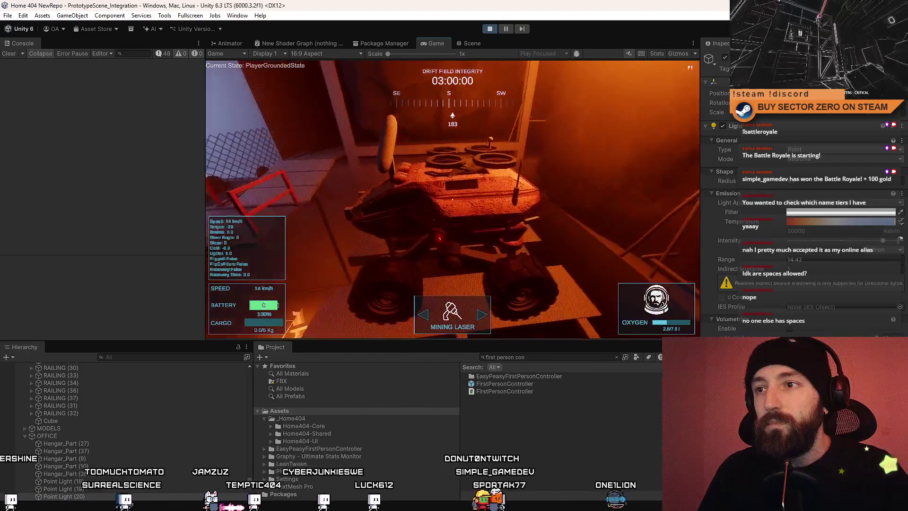
{"action": "key", "text": "w"}
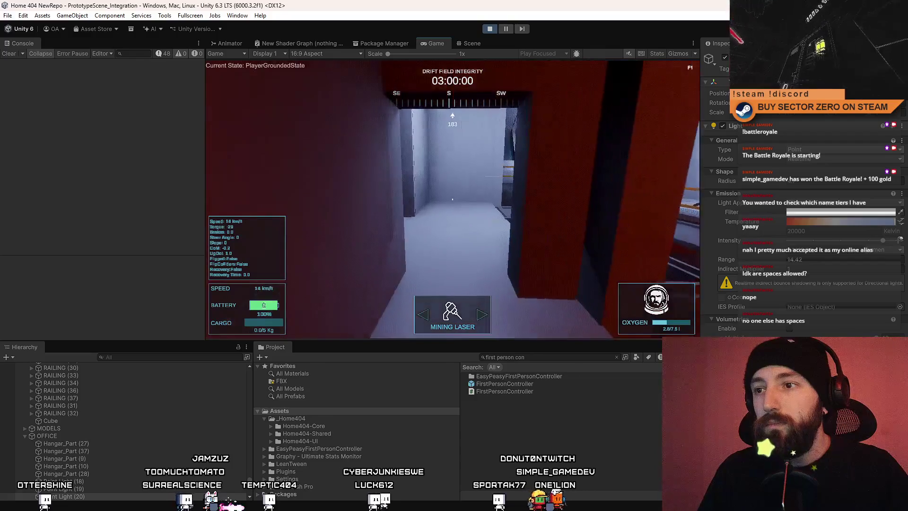
{"action": "key", "text": "w"}
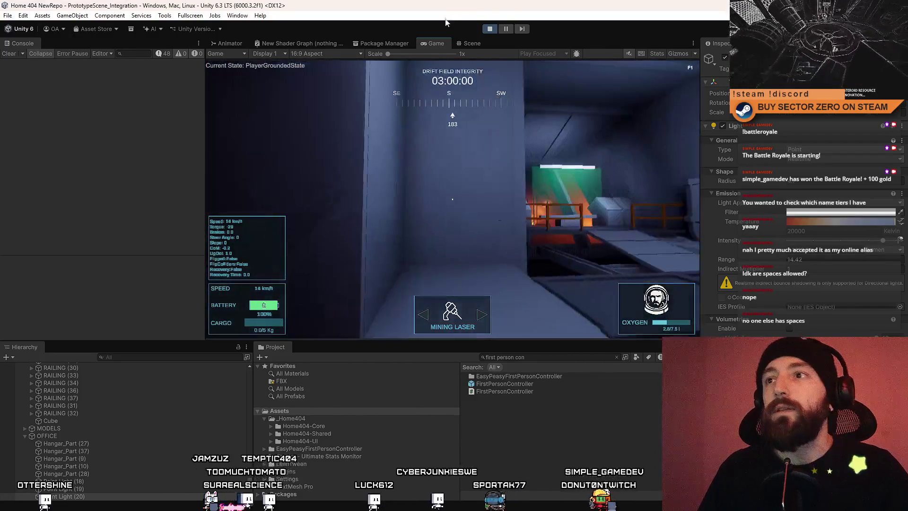
{"action": "left_click", "coordinate": [469, 44]}
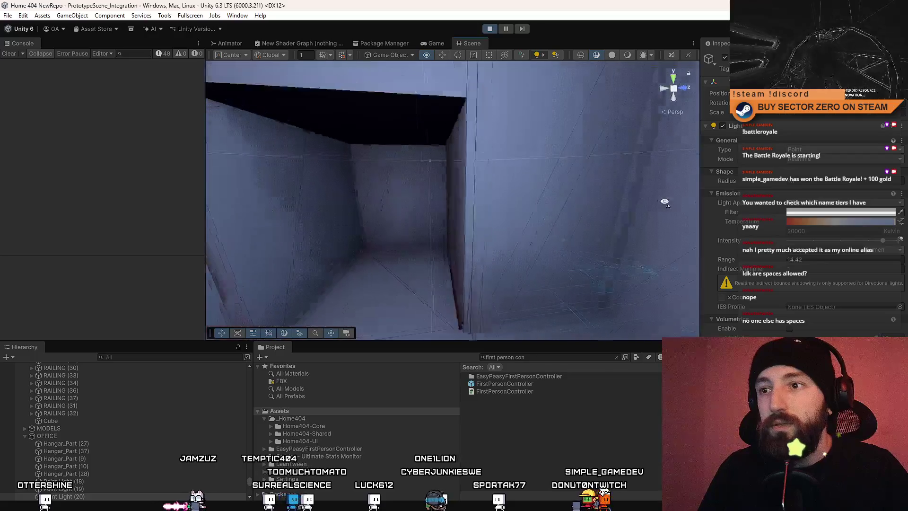
- Select and frame the dark wall cube, then scale it into a tall, narrow block
{"action": "left_click", "coordinate": [435, 232]}
{"action": "key", "text": "w"}
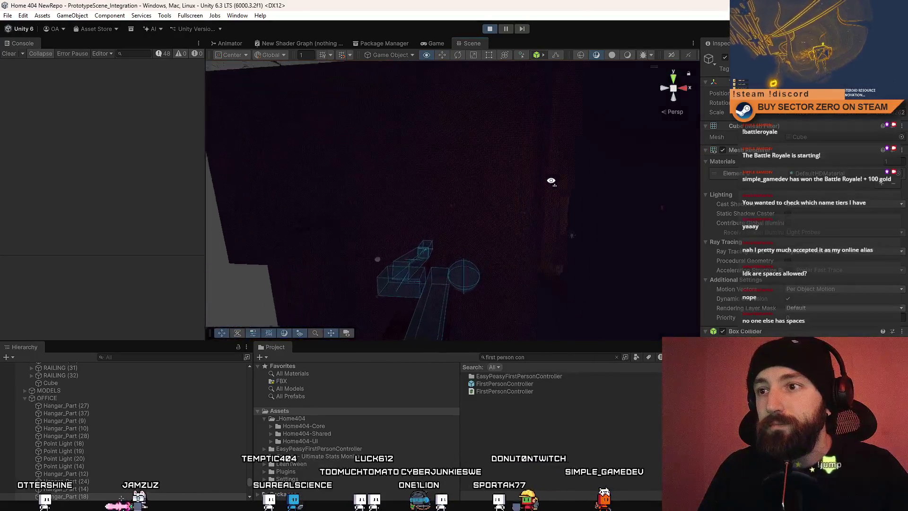
{"action": "key", "text": "f"}
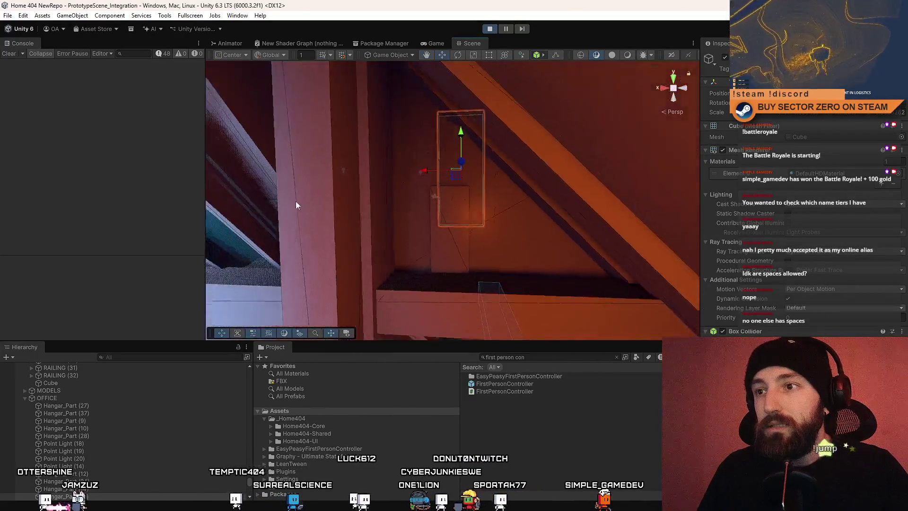
{"action": "mouse_move", "coordinate": [544, 217]}
{"action": "left_mouse_down"}
{"action": "mouse_move", "coordinate": [512, 204]}
{"action": "mouse_move", "coordinate": [536, 175]}
{"action": "mouse_move", "coordinate": [480, 185]}
{"action": "mouse_move", "coordinate": [518, 181]}
{"action": "mouse_move", "coordinate": [496, 180]}
{"action": "left_mouse_up"}
{"action": "key", "text": "r"}
{"action": "key", "text": "w"}
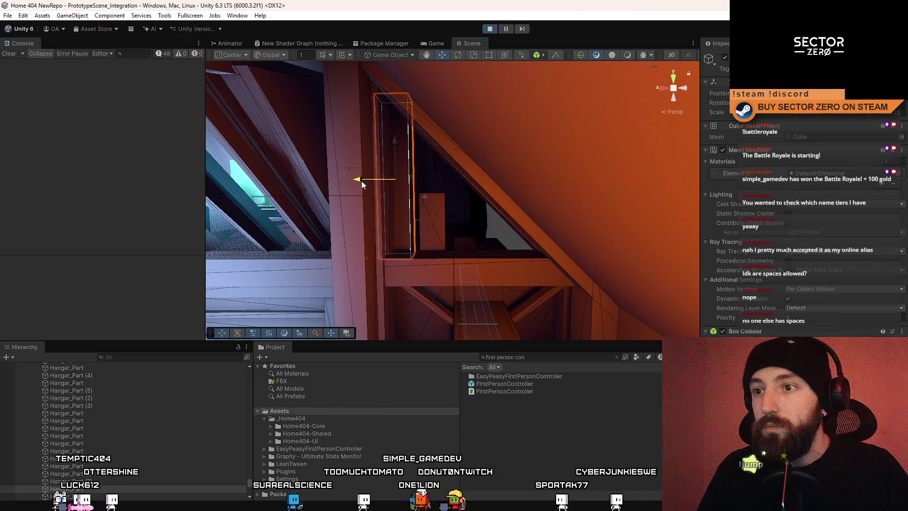
{"action": "mouse_move", "coordinate": [400, 185]}
{"action": "left_mouse_down"}
{"action": "mouse_move", "coordinate": [521, 175]}
{"action": "mouse_move", "coordinate": [537, 241]}
{"action": "mouse_move", "coordinate": [549, 187]}
{"action": "mouse_move", "coordinate": [90, 269]}
{"action": "mouse_move", "coordinate": [478, 183]}
{"action": "mouse_move", "coordinate": [524, 231]}
{"action": "mouse_move", "coordinate": [546, 174]}
{"action": "mouse_move", "coordinate": [511, 142]}
{"action": "mouse_move", "coordinate": [515, 152]}
{"action": "mouse_move", "coordinate": [426, 132]}
{"action": "mouse_move", "coordinate": [418, 120]}
{"action": "mouse_move", "coordinate": [469, 153]}
{"action": "left_mouse_up"}
{"action": "scroll", "coordinate": [471, 155], "scroll_direction": "up", "scroll_amount": 2}
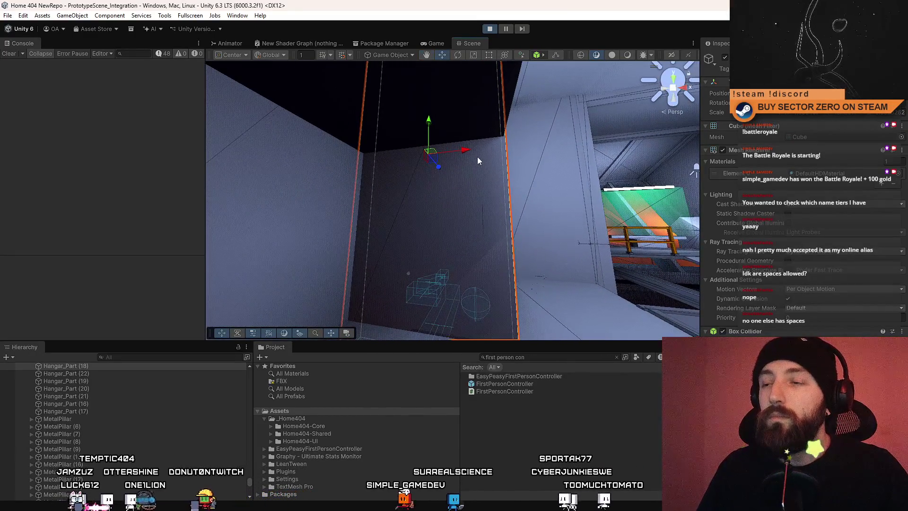
- Scale the tall wall cube narrower along X
{"action": "key", "text": "r"}
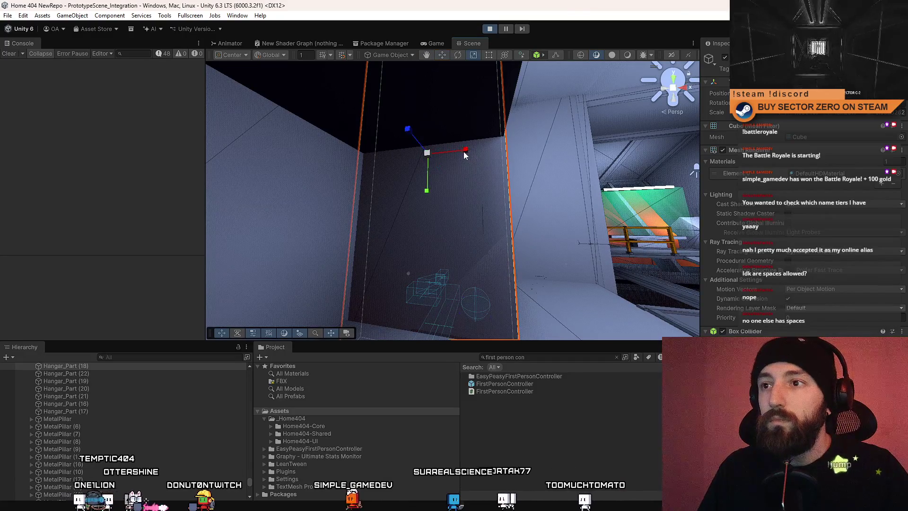
{"action": "mouse_move", "coordinate": [466, 152]}
{"action": "left_mouse_down"}
{"action": "mouse_move", "coordinate": [452, 153]}
{"action": "mouse_move", "coordinate": [509, 153]}
{"action": "mouse_move", "coordinate": [492, 327]}
{"action": "mouse_move", "coordinate": [461, 324]}
{"action": "mouse_move", "coordinate": [449, 223]}
{"action": "mouse_move", "coordinate": [513, 241]}
{"action": "mouse_move", "coordinate": [426, 257]}
{"action": "mouse_move", "coordinate": [443, 257]}
{"action": "mouse_move", "coordinate": [348, 231]}
{"action": "left_mouse_up"}
{"action": "mouse_move", "coordinate": [420, 238]}
{"action": "left_mouse_down"}
{"action": "mouse_move", "coordinate": [556, 278]}
{"action": "mouse_move", "coordinate": [538, 229]}
{"action": "mouse_move", "coordinate": [340, 246]}
{"action": "mouse_move", "coordinate": [312, 161]}
{"action": "left_mouse_up"}
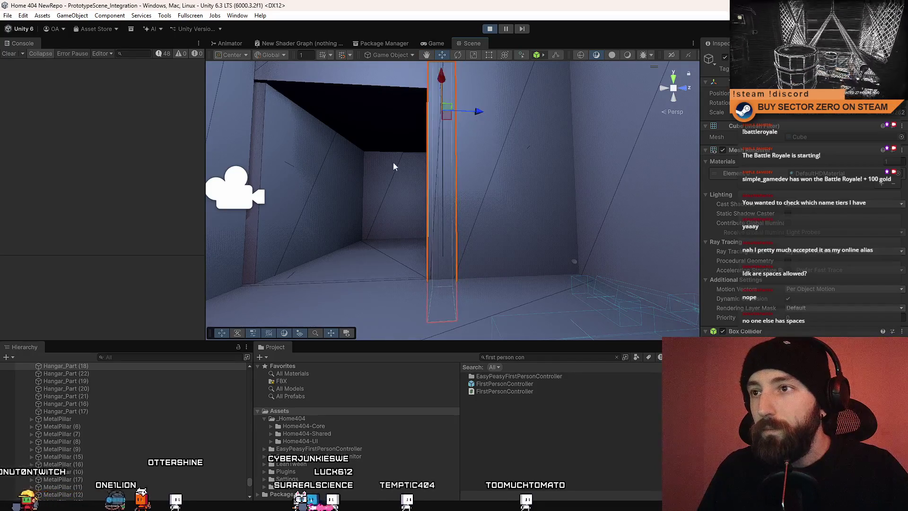
{"action": "mouse_move", "coordinate": [394, 167]}
{"action": "left_mouse_down"}
{"action": "mouse_move", "coordinate": [596, 186]}
{"action": "mouse_move", "coordinate": [639, 156]}
{"action": "mouse_move", "coordinate": [624, 170]}
{"action": "mouse_move", "coordinate": [635, 165]}
{"action": "mouse_move", "coordinate": [430, 146]}
{"action": "mouse_move", "coordinate": [447, 179]}
{"action": "left_mouse_up"}
{"action": "left_click_drag", "start_coordinate": [450, 142], "coordinate": [441, 148]}
{"action": "key", "text": "w"}
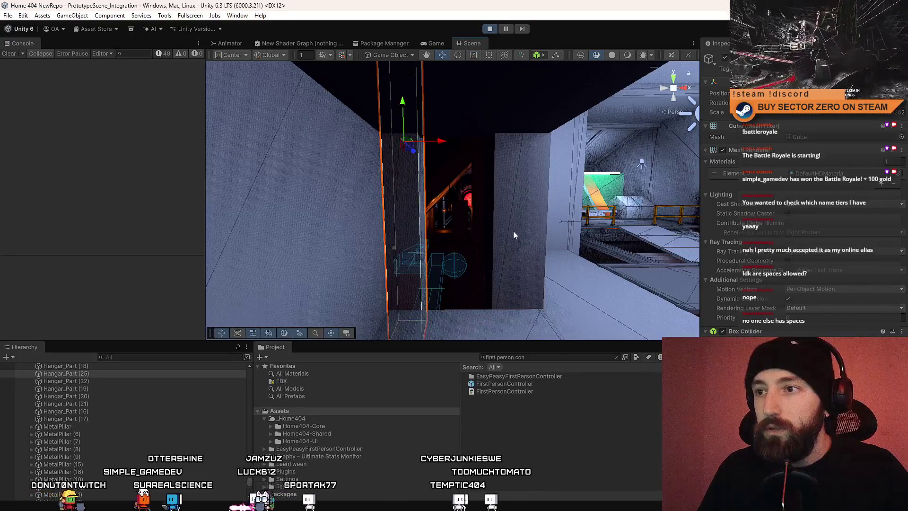
{"action": "mouse_move", "coordinate": [514, 235]}
{"action": "left_mouse_down"}
{"action": "mouse_move", "coordinate": [525, 263]}
{"action": "mouse_move", "coordinate": [464, 170]}
{"action": "mouse_move", "coordinate": [489, 170]}
{"action": "left_mouse_up"}
- Duplicate the tall cube as Hangar_Part (26) and position it by the doorway
{"action": "key", "text": "ctrl+d"}
{"action": "scroll", "coordinate": [490, 171], "scroll_direction": "up", "scroll_amount": 2}
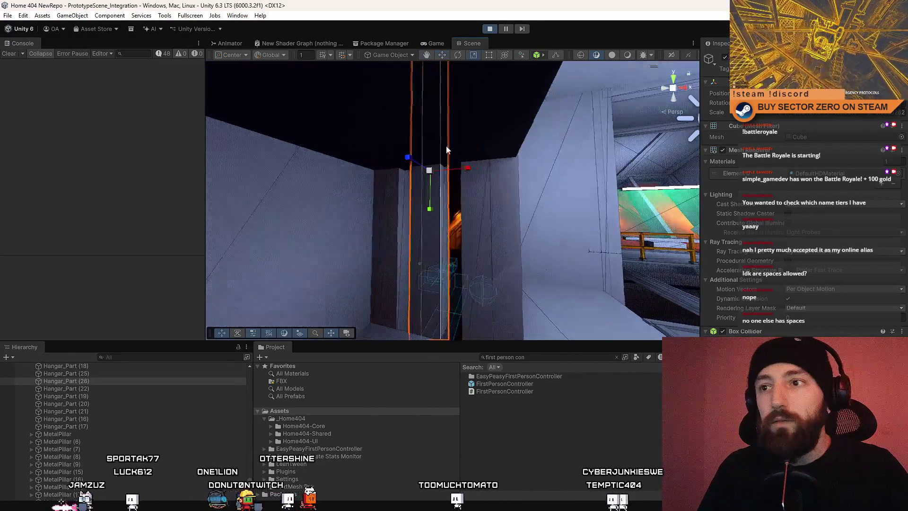
{"action": "key", "text": "r"}
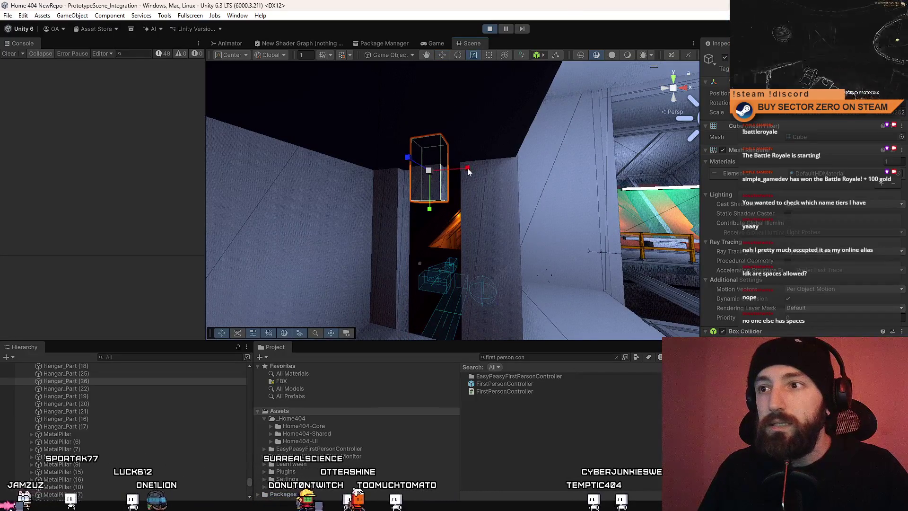
{"action": "key", "text": "w"}
{"action": "left_click_drag", "start_coordinate": [552, 169], "coordinate": [460, 184]}
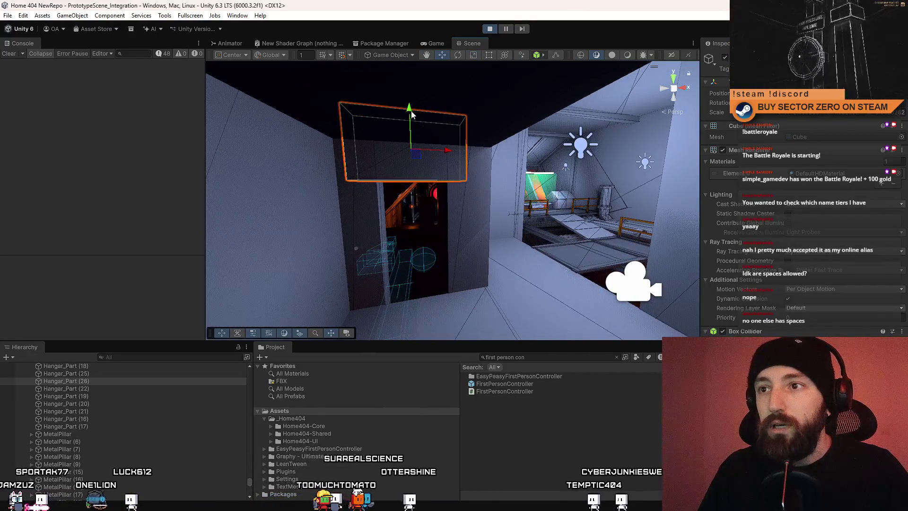
{"action": "mouse_move", "coordinate": [409, 128]}
{"action": "left_mouse_down"}
{"action": "mouse_move", "coordinate": [285, 131]}
{"action": "mouse_move", "coordinate": [844, 127]}
{"action": "mouse_move", "coordinate": [192, 126]}
{"action": "mouse_move", "coordinate": [24, 146]}
{"action": "left_mouse_up"}
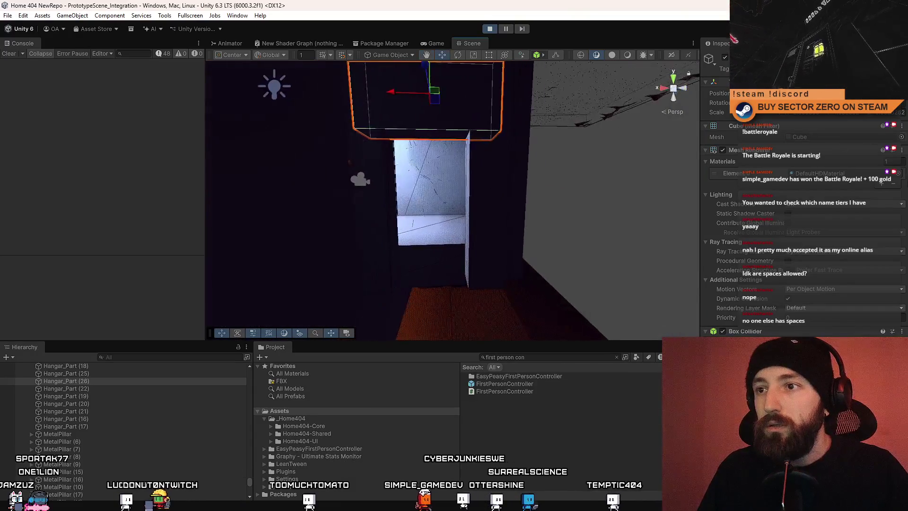
{"action": "left_click_drag", "start_coordinate": [515, 198], "coordinate": [560, 199]}
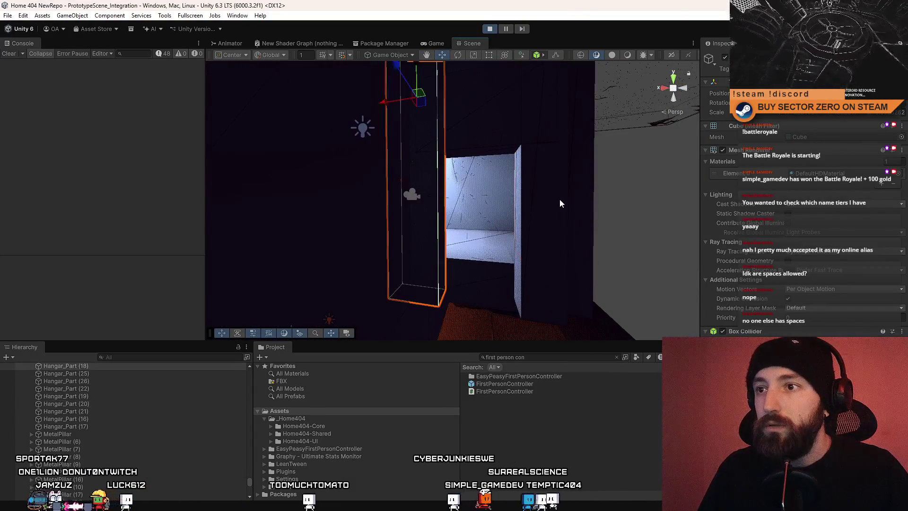
- Add the right doorway pillar to the selection and duplicate both hangar parts
{"action": "left_click", "coordinate": [529, 193], "text": "ctrl"}
{"action": "left_click_drag", "start_coordinate": [525, 140], "coordinate": [334, 172]}
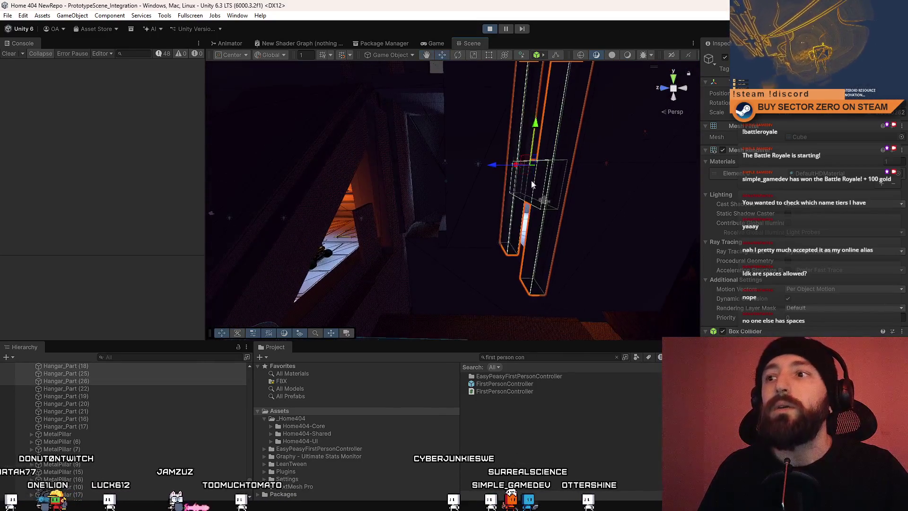
{"action": "mouse_move", "coordinate": [532, 185]}
{"action": "left_mouse_down"}
{"action": "mouse_move", "coordinate": [440, 178]}
{"action": "mouse_move", "coordinate": [651, 175]}
{"action": "mouse_move", "coordinate": [478, 181]}
{"action": "mouse_move", "coordinate": [441, 149]}
{"action": "mouse_move", "coordinate": [476, 204]}
{"action": "mouse_move", "coordinate": [445, 214]}
{"action": "mouse_move", "coordinate": [498, 173]}
{"action": "mouse_move", "coordinate": [478, 173]}
{"action": "mouse_move", "coordinate": [478, 205]}
{"action": "mouse_move", "coordinate": [455, 162]}
{"action": "left_mouse_up"}
{"action": "key", "text": "ctrl+d"}
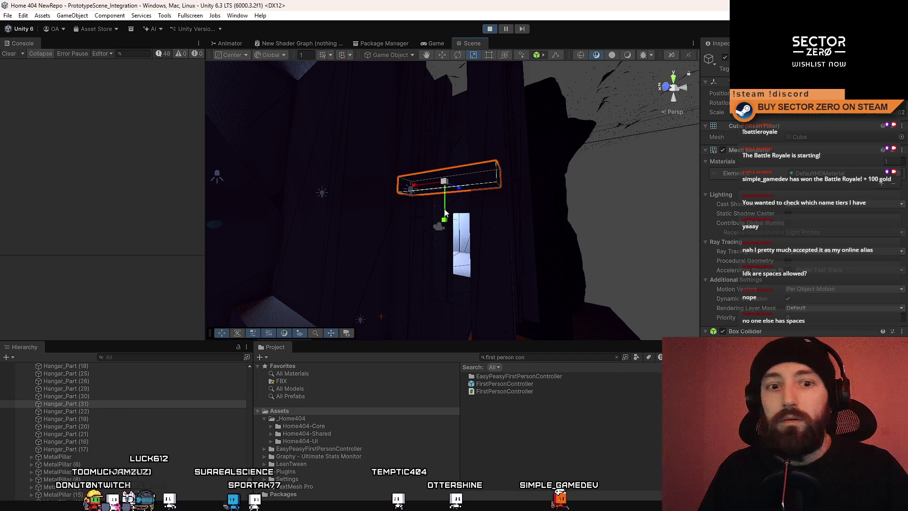
- Select the flat box above the doorway, frame it, and add a second pillar
{"action": "left_click_drag", "start_coordinate": [448, 193], "coordinate": [465, 209]}
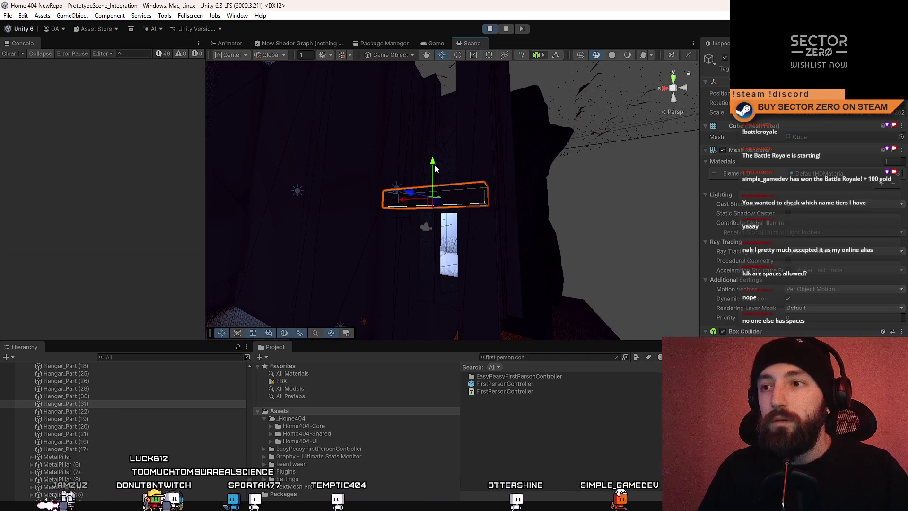
{"action": "mouse_move", "coordinate": [435, 165]}
{"action": "left_mouse_down"}
{"action": "mouse_move", "coordinate": [384, 209]}
{"action": "mouse_move", "coordinate": [314, 223]}
{"action": "mouse_move", "coordinate": [392, 189]}
{"action": "mouse_move", "coordinate": [534, 205]}
{"action": "mouse_move", "coordinate": [590, 146]}
{"action": "mouse_move", "coordinate": [472, 157]}
{"action": "mouse_move", "coordinate": [481, 169]}
{"action": "mouse_move", "coordinate": [477, 160]}
{"action": "left_mouse_up"}
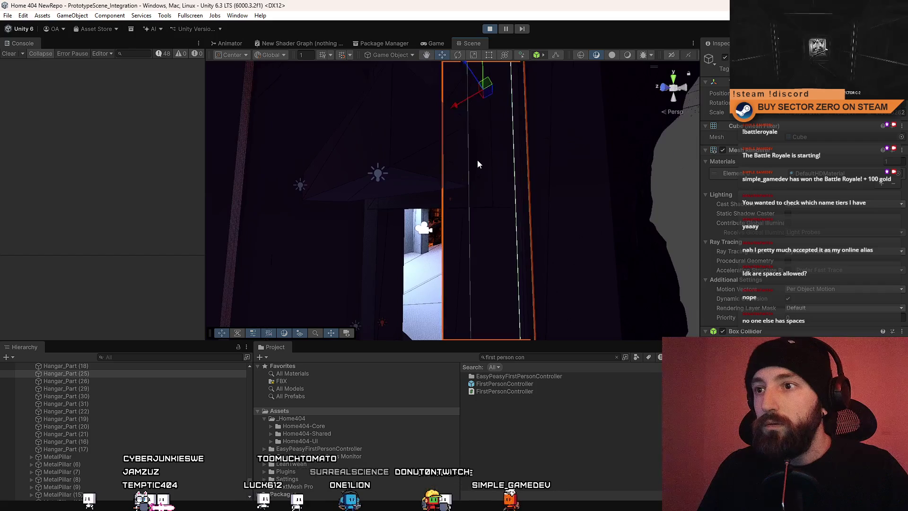
{"action": "mouse_move", "coordinate": [429, 203]}
{"action": "left_mouse_down"}
{"action": "mouse_move", "coordinate": [378, 151]}
{"action": "mouse_move", "coordinate": [407, 168]}
{"action": "left_mouse_up"}
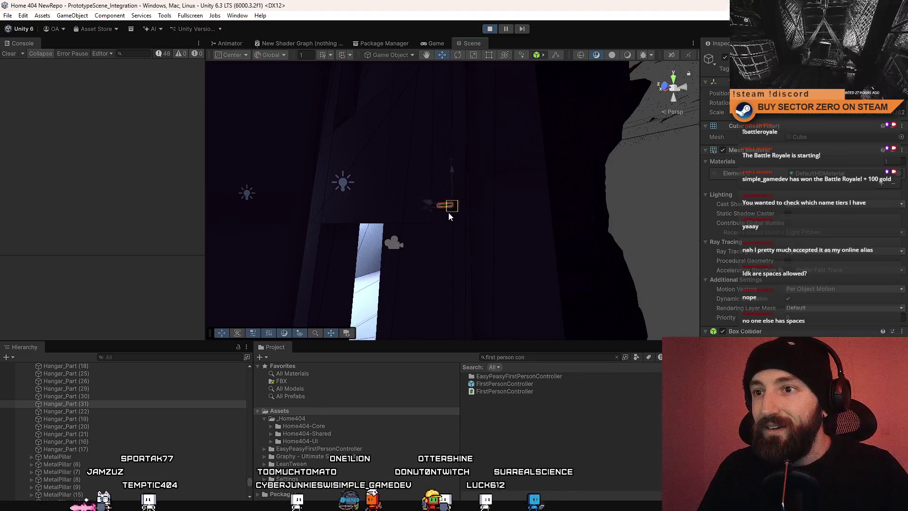
{"action": "mouse_move", "coordinate": [450, 217]}
{"action": "left_mouse_down"}
{"action": "mouse_move", "coordinate": [440, 232]}
{"action": "mouse_move", "coordinate": [411, 192]}
{"action": "mouse_move", "coordinate": [369, 270]}
{"action": "mouse_move", "coordinate": [266, 215]}
{"action": "mouse_move", "coordinate": [337, 184]}
{"action": "left_mouse_up"}
{"action": "left_click_drag", "start_coordinate": [327, 153], "coordinate": [345, 175]}
{"action": "key", "text": "f"}
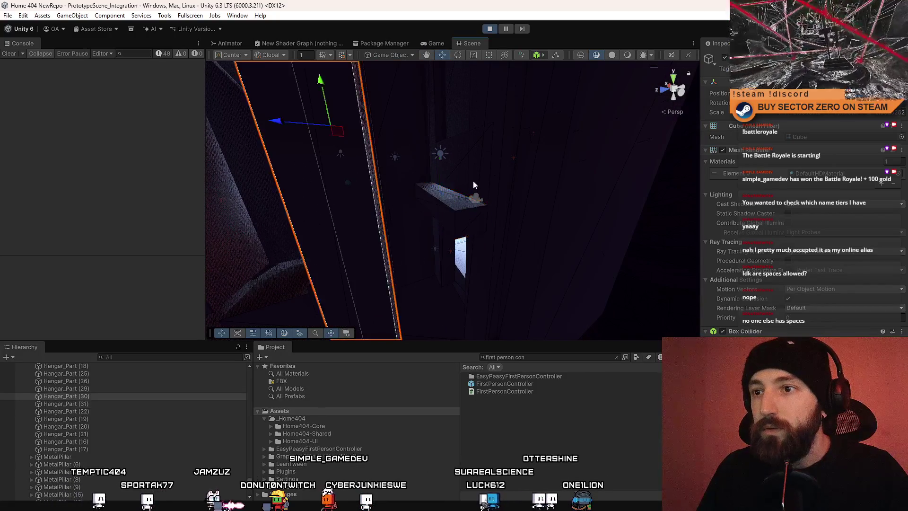
{"action": "left_click_drag", "start_coordinate": [475, 184], "coordinate": [397, 202]}
{"action": "left_click", "coordinate": [405, 164], "text": "shift"}
{"action": "mouse_move", "coordinate": [405, 164]}
{"action": "left_mouse_down"}
{"action": "mouse_move", "coordinate": [710, 169]}
{"action": "mouse_move", "coordinate": [674, 163]}
{"action": "mouse_move", "coordinate": [430, 178]}
{"action": "left_mouse_up"}
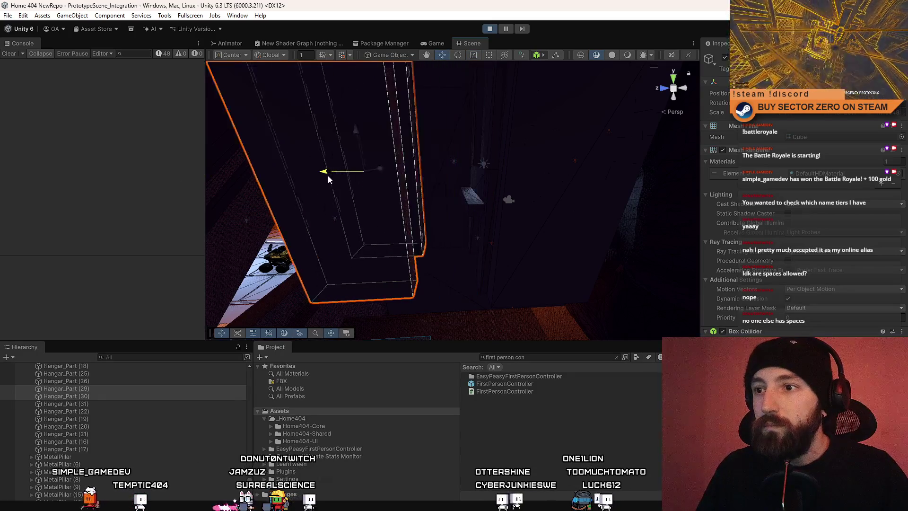
- Scale the orange collider box up so it covers the sloping roof beams
{"action": "left_click_drag", "start_coordinate": [360, 179], "coordinate": [418, 175]}
{"action": "key", "text": "r"}
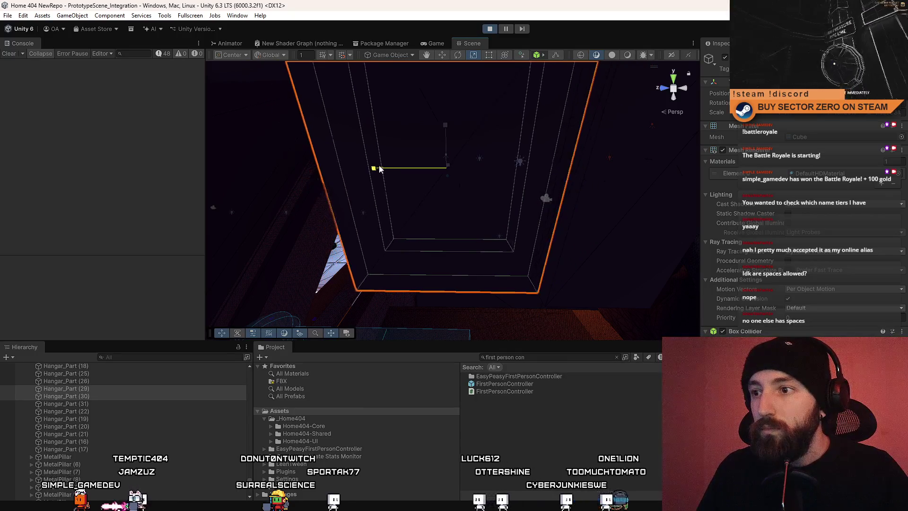
{"action": "mouse_move", "coordinate": [380, 162]}
{"action": "left_mouse_down"}
{"action": "mouse_move", "coordinate": [426, 189]}
{"action": "mouse_move", "coordinate": [434, 176]}
{"action": "mouse_move", "coordinate": [331, 142]}
{"action": "mouse_move", "coordinate": [152, 119]}
{"action": "mouse_move", "coordinate": [289, 244]}
{"action": "mouse_move", "coordinate": [390, 130]}
{"action": "mouse_move", "coordinate": [532, 225]}
{"action": "mouse_move", "coordinate": [334, 193]}
{"action": "mouse_move", "coordinate": [470, 203]}
{"action": "mouse_move", "coordinate": [449, 190]}
{"action": "left_mouse_up"}
{"action": "left_click_drag", "start_coordinate": [198, 191], "coordinate": [679, 186]}
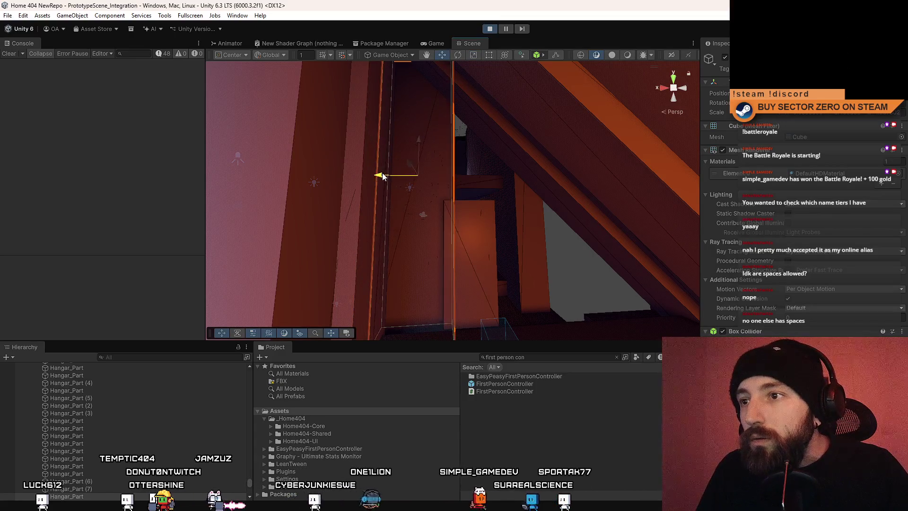
- Raise the enlarged collider box up along the sloping roof beam
{"action": "left_click_drag", "start_coordinate": [403, 182], "coordinate": [371, 184]}
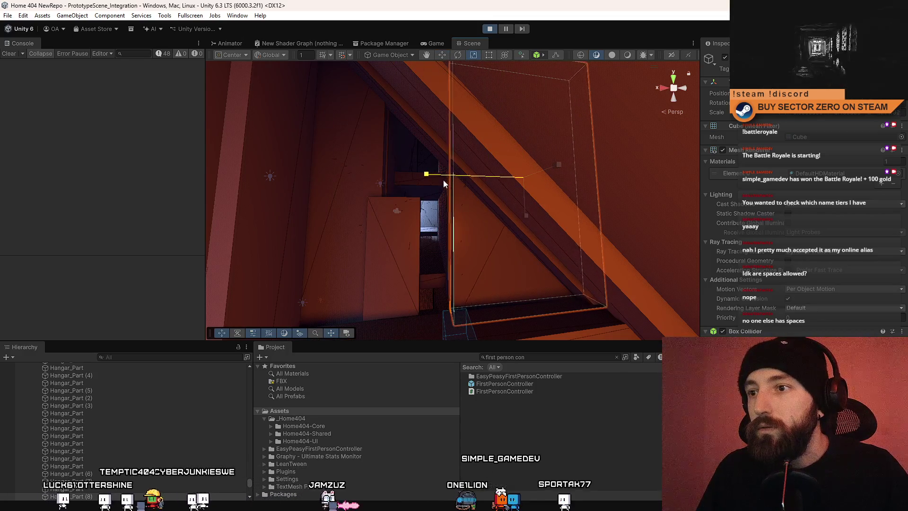
{"action": "key", "text": "w"}
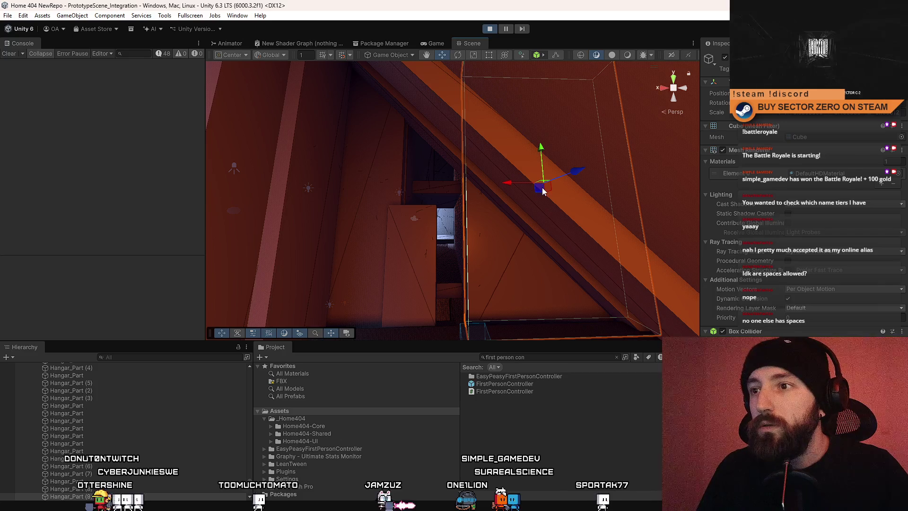
{"action": "mouse_move", "coordinate": [542, 189]}
{"action": "left_mouse_down"}
{"action": "mouse_move", "coordinate": [516, 117]}
{"action": "mouse_move", "coordinate": [421, 79]}
{"action": "left_mouse_up"}
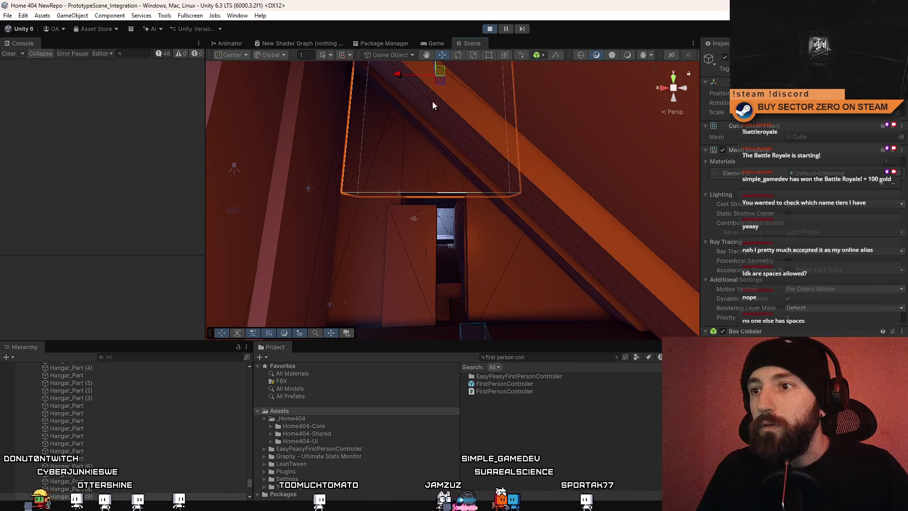
{"action": "mouse_move", "coordinate": [429, 208]}
{"action": "left_mouse_down"}
{"action": "mouse_move", "coordinate": [481, 228]}
{"action": "mouse_move", "coordinate": [501, 203]}
{"action": "mouse_move", "coordinate": [548, 193]}
{"action": "mouse_move", "coordinate": [609, 137]}
{"action": "mouse_move", "coordinate": [432, 287]}
{"action": "mouse_move", "coordinate": [508, 261]}
{"action": "left_mouse_up"}
- Select another collider box in the dark room and view it from above
{"action": "left_click", "coordinate": [458, 220]}
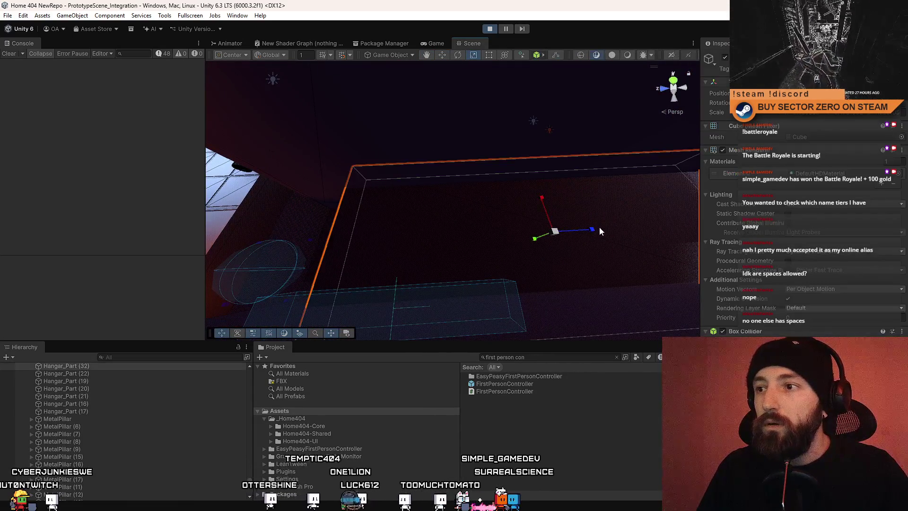
{"action": "mouse_move", "coordinate": [601, 229]}
{"action": "left_mouse_down"}
{"action": "mouse_move", "coordinate": [611, 226]}
{"action": "mouse_move", "coordinate": [568, 237]}
{"action": "mouse_move", "coordinate": [611, 209]}
{"action": "left_mouse_up"}
{"action": "mouse_move", "coordinate": [518, 208]}
{"action": "left_mouse_down"}
{"action": "mouse_move", "coordinate": [208, 176]}
{"action": "mouse_move", "coordinate": [71, 123]}
{"action": "mouse_move", "coordinate": [36, 100]}
{"action": "mouse_move", "coordinate": [158, 94]}
{"action": "mouse_move", "coordinate": [153, 63]}
{"action": "mouse_move", "coordinate": [308, 203]}
{"action": "mouse_move", "coordinate": [550, 326]}
{"action": "left_mouse_up"}
- Switch to the Game view to watch the running play-test
{"action": "left_click", "coordinate": [550, 326]}
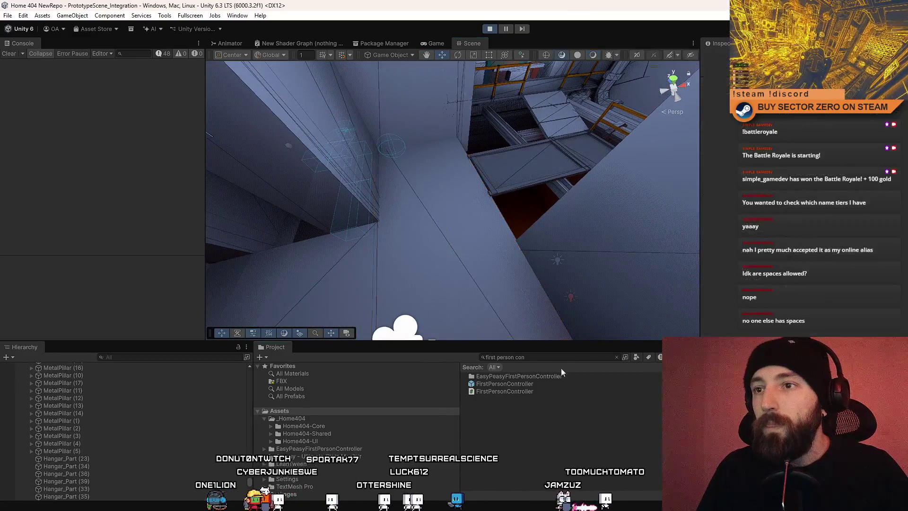
{"action": "left_click", "coordinate": [439, 45]}
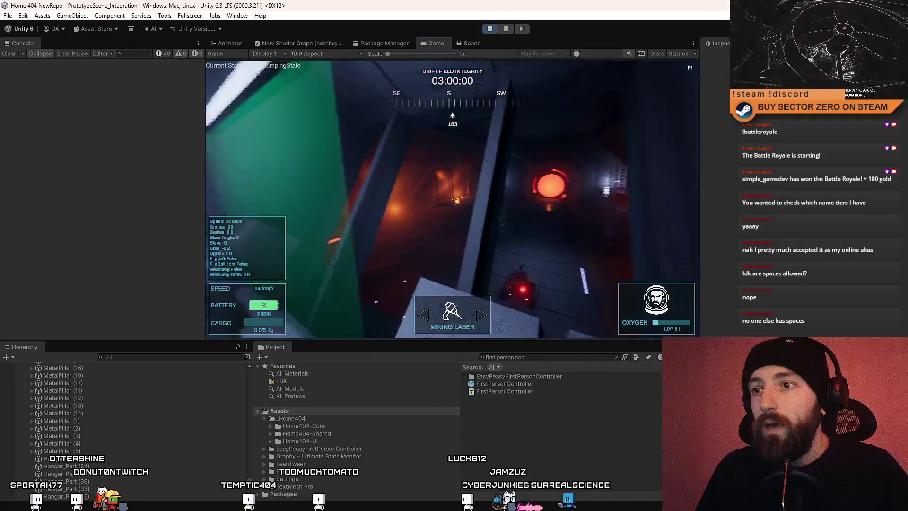
- Make the character jump in the running game
{"action": "key", "text": "space"}
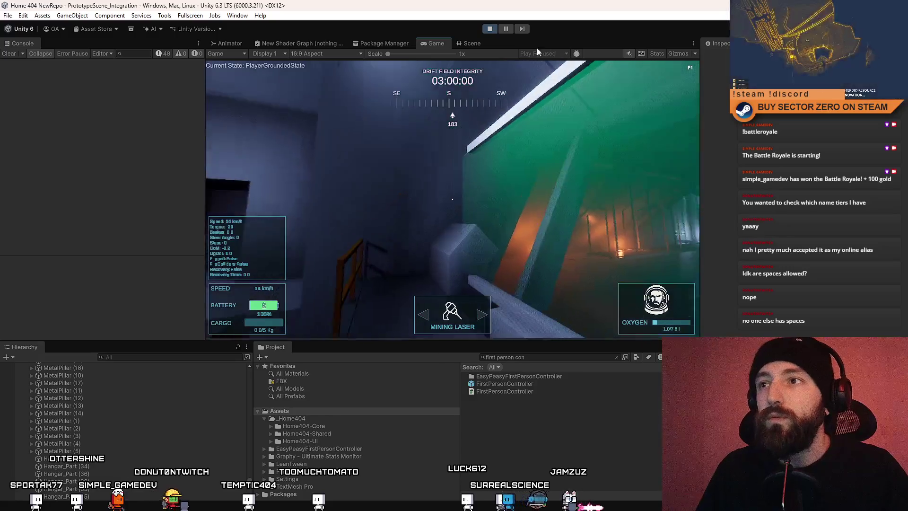
- Stretch the railing collider rightward along the walkway, then walk the player in the Game view
{"action": "left_click", "coordinate": [473, 44]}
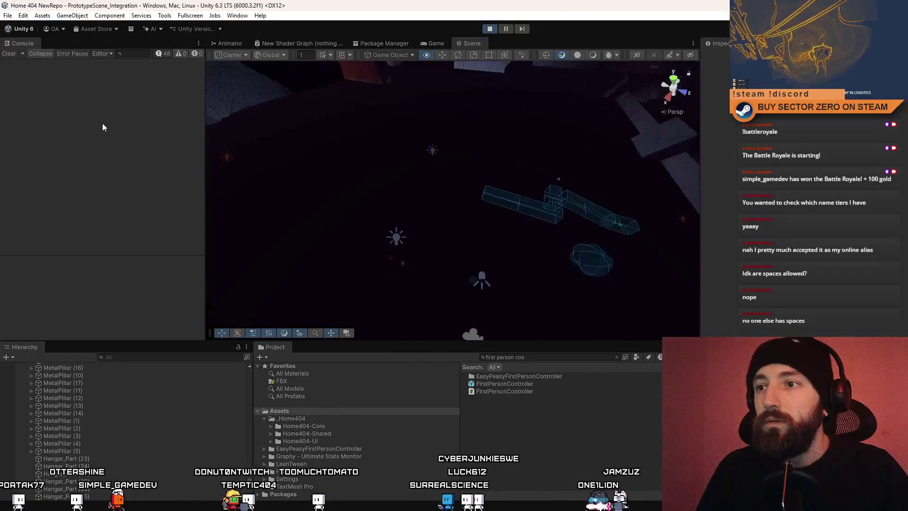
{"action": "mouse_move", "coordinate": [236, 118]}
{"action": "left_mouse_down"}
{"action": "mouse_move", "coordinate": [311, 66]}
{"action": "mouse_move", "coordinate": [146, 75]}
{"action": "mouse_move", "coordinate": [294, 200]}
{"action": "mouse_move", "coordinate": [443, 166]}
{"action": "mouse_move", "coordinate": [443, 182]}
{"action": "left_mouse_up"}
{"action": "left_click", "coordinate": [456, 185]}
{"action": "key", "text": "f"}
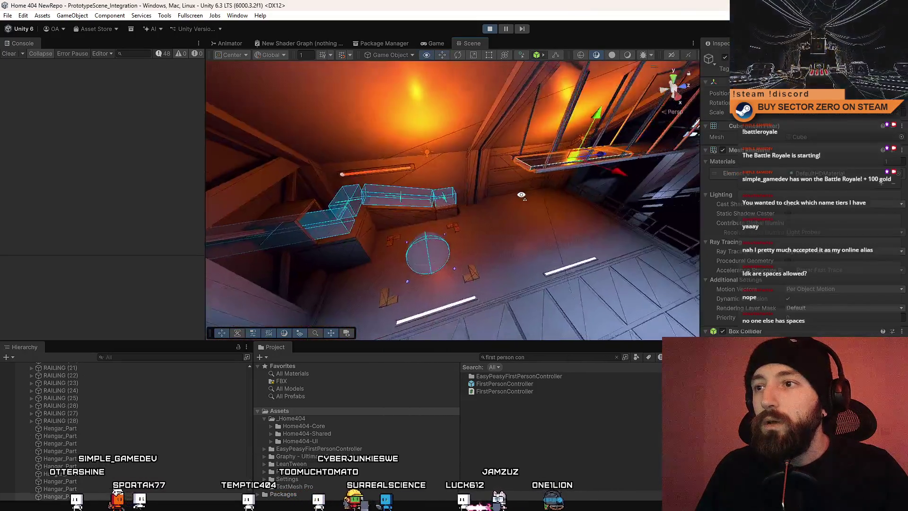
{"action": "key", "text": "r"}
{"action": "left_click_drag", "start_coordinate": [413, 181], "coordinate": [491, 179]}
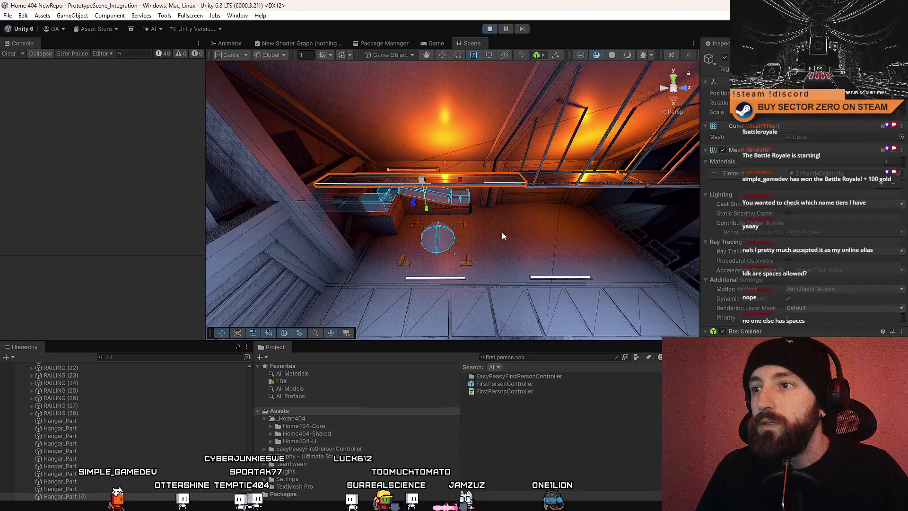
{"action": "left_click", "coordinate": [432, 43]}
{"action": "key", "text": "w"}
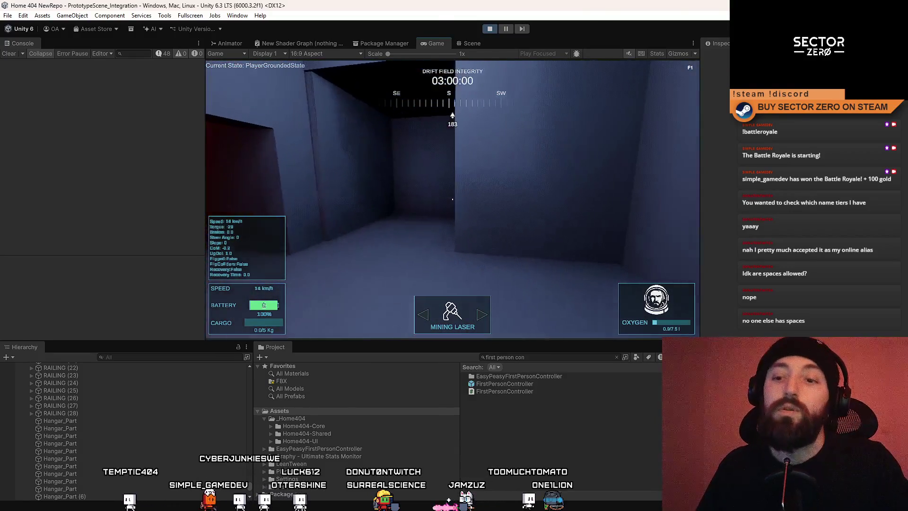
- Go fullscreen with F10 and walk through the orange doorway and corridor past the vehicle
{"action": "key", "text": "F10"}
{"action": "key", "text": "w"}
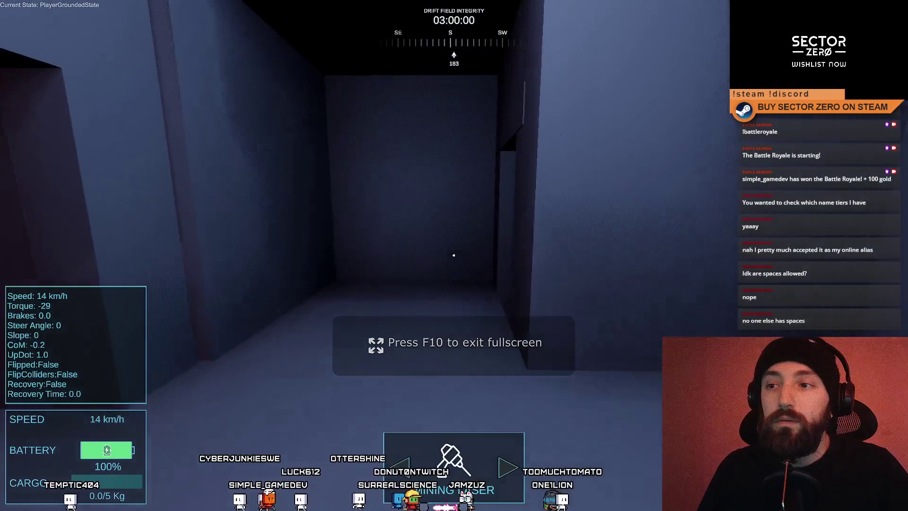
{"action": "key", "text": "w"}
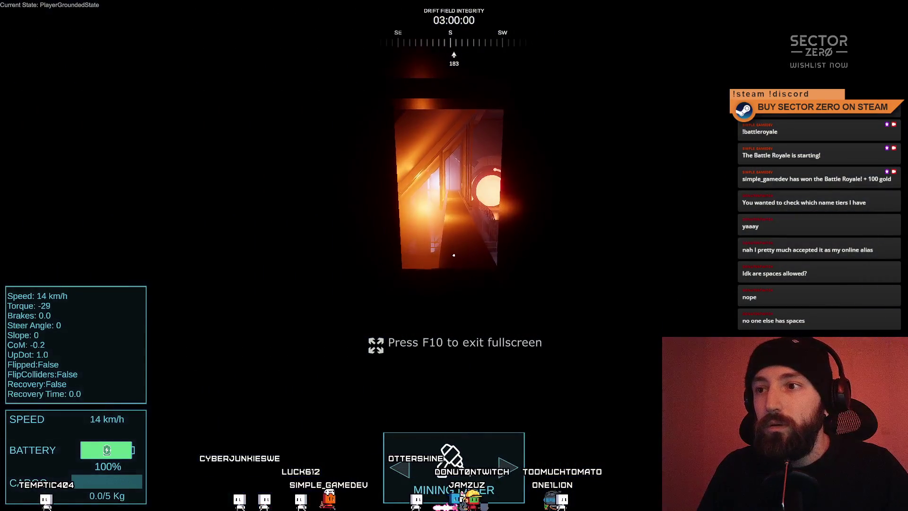
{"action": "key", "text": "w"}
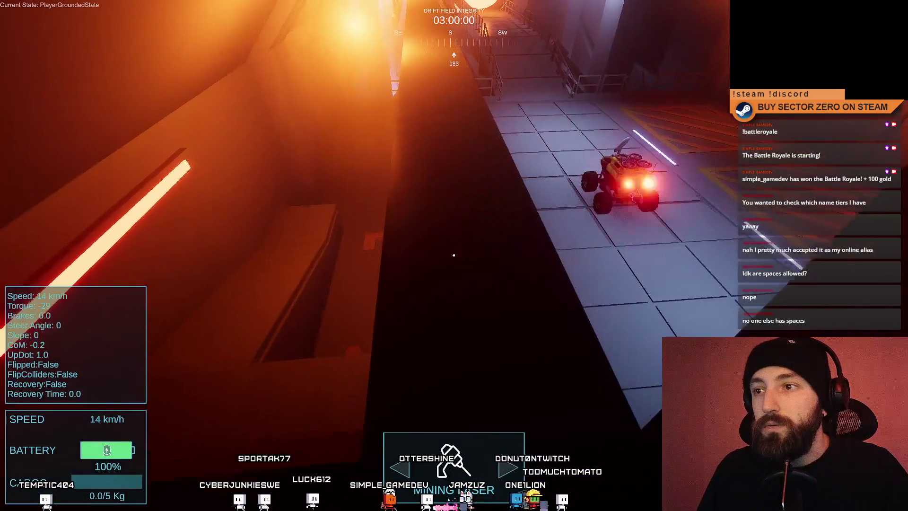
{"action": "key", "text": "w"}
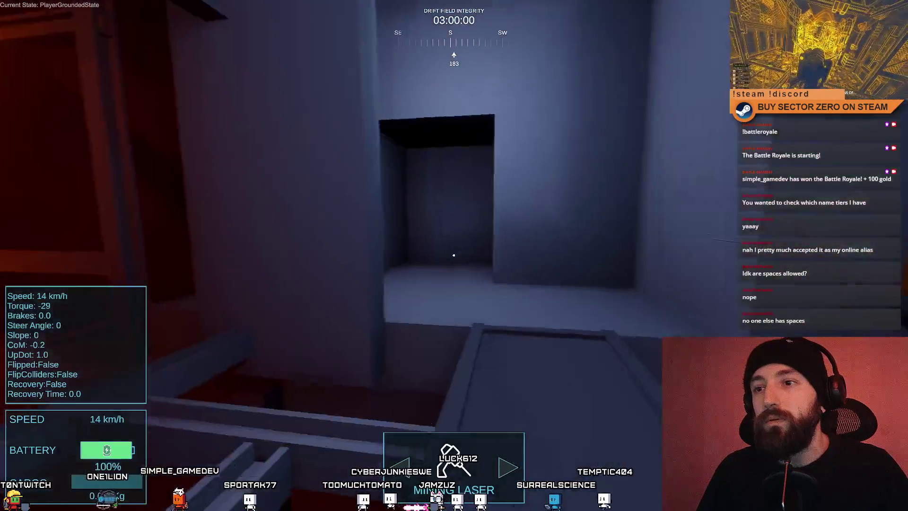
- Walk, strafe and jump around the rover and lit walls, then exit fullscreen with F10
{"action": "key", "text": "w"}
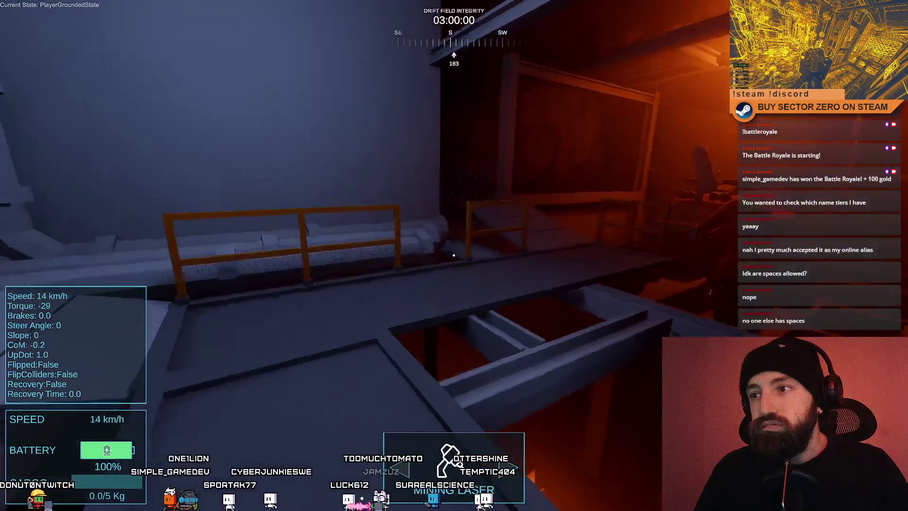
{"action": "key", "text": "w"}
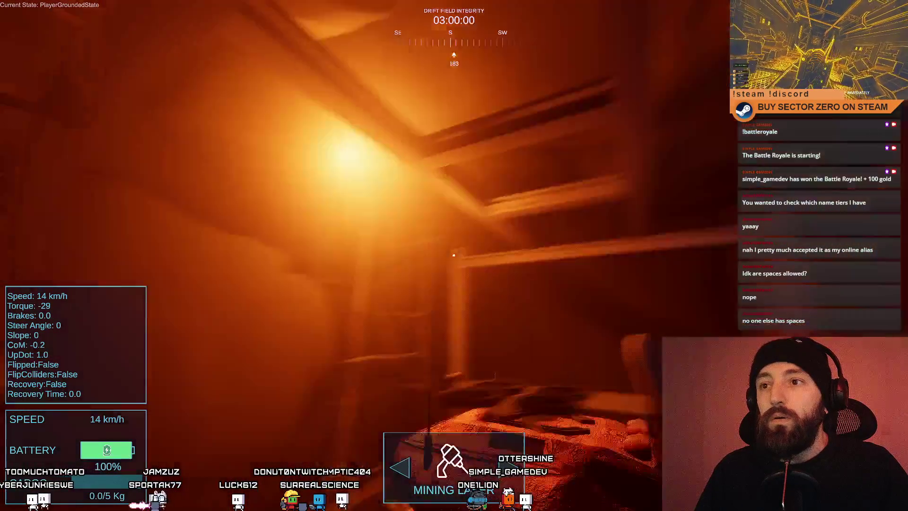
{"action": "key", "text": "d"}
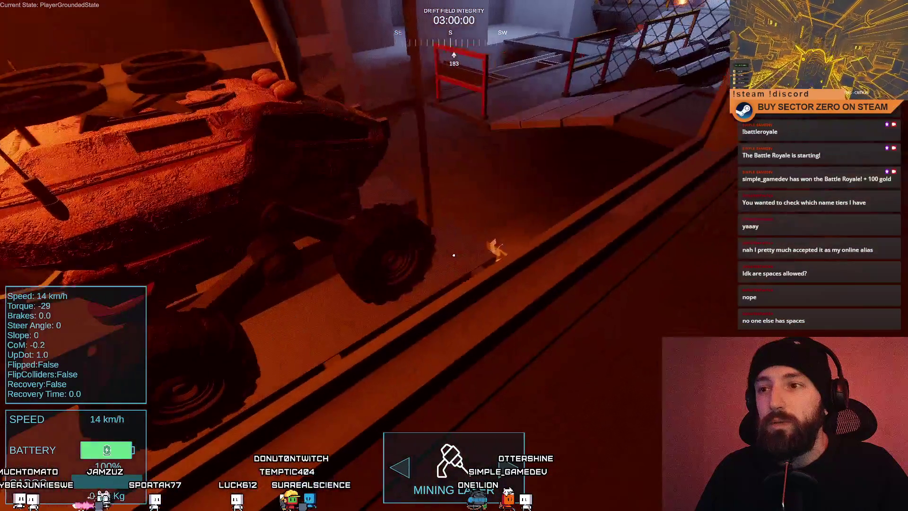
{"action": "key", "text": "a"}
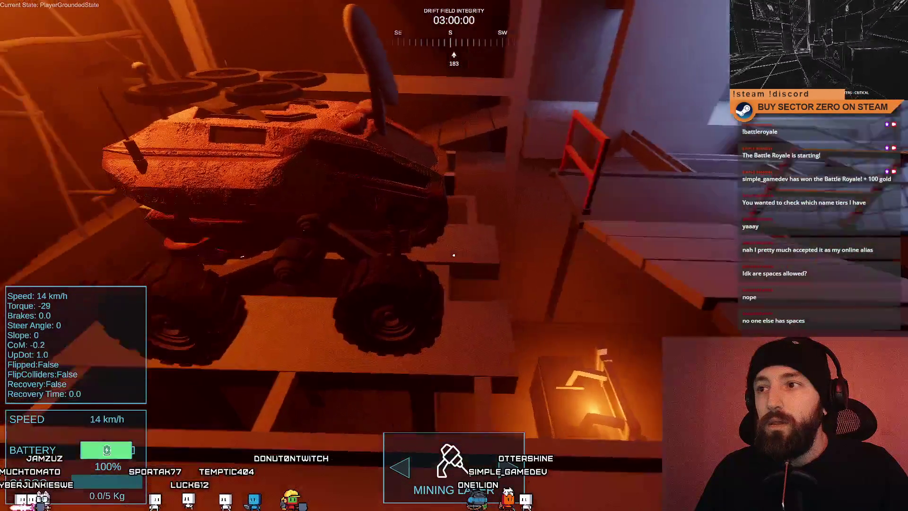
{"action": "key", "text": "d"}
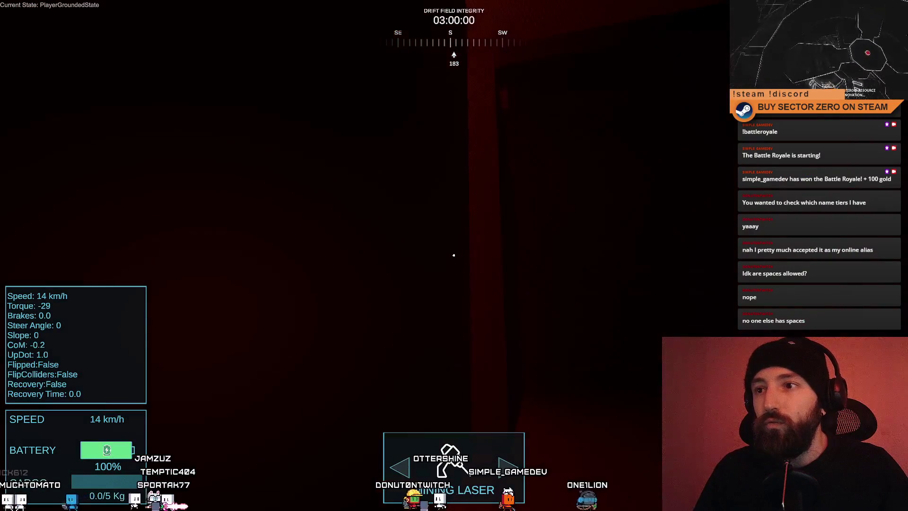
{"action": "key", "text": "space"}
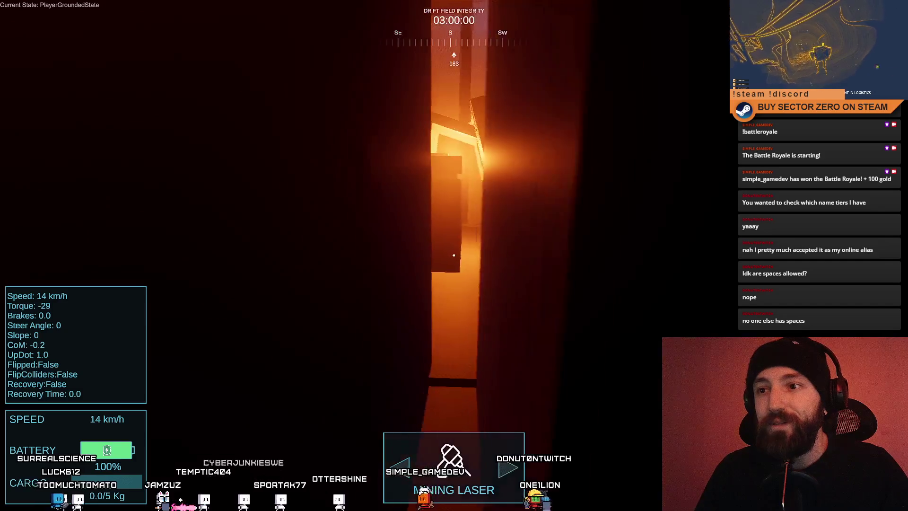
{"action": "key", "text": "space"}
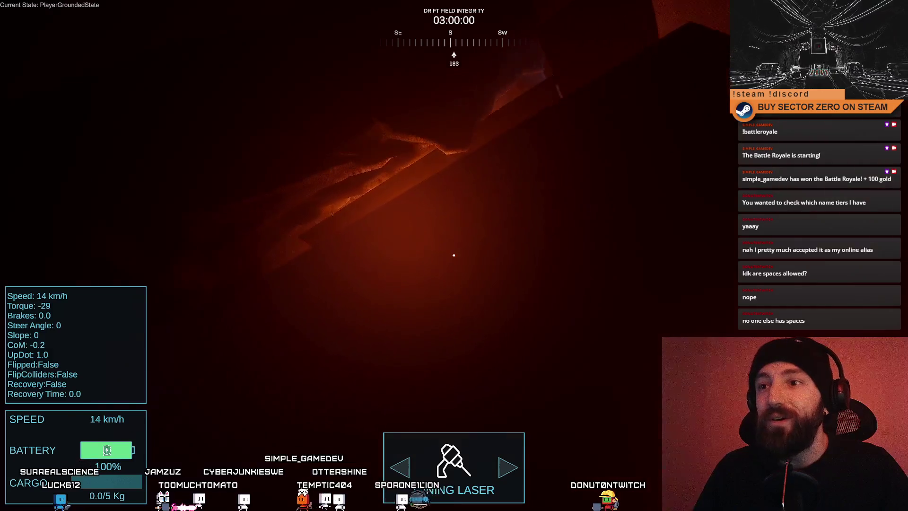
{"action": "key", "text": "F10"}
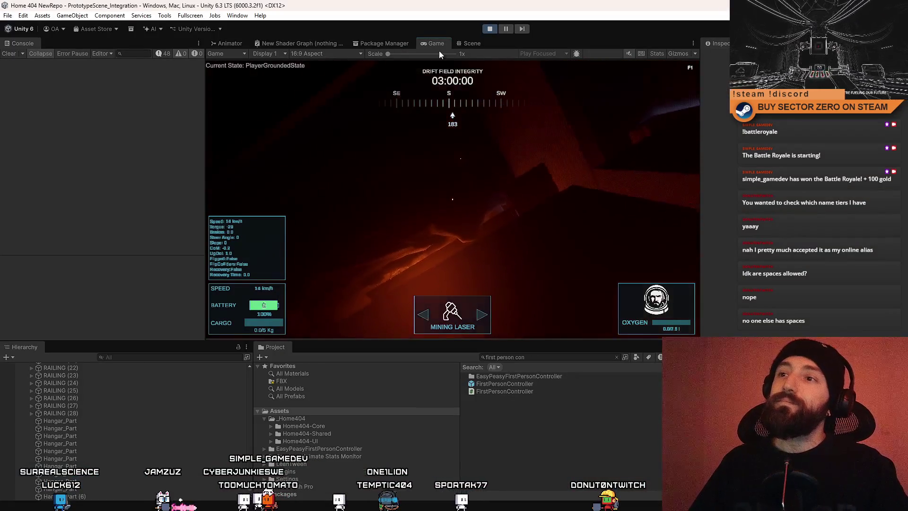
- Pause the game, glance at the Scene view, return to Game view and resume
{"action": "left_click", "coordinate": [506, 29]}
{"action": "left_click", "coordinate": [472, 43]}
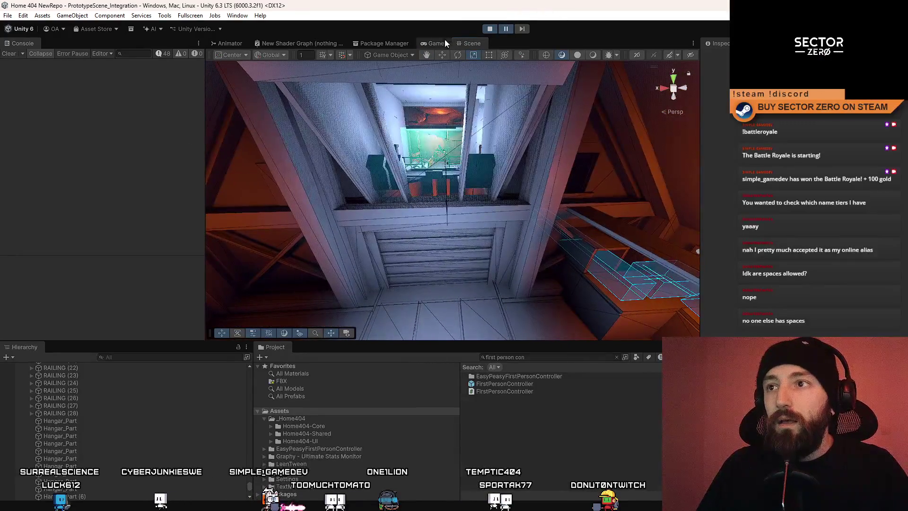
{"action": "left_click", "coordinate": [438, 42]}
{"action": "left_click", "coordinate": [506, 30]}
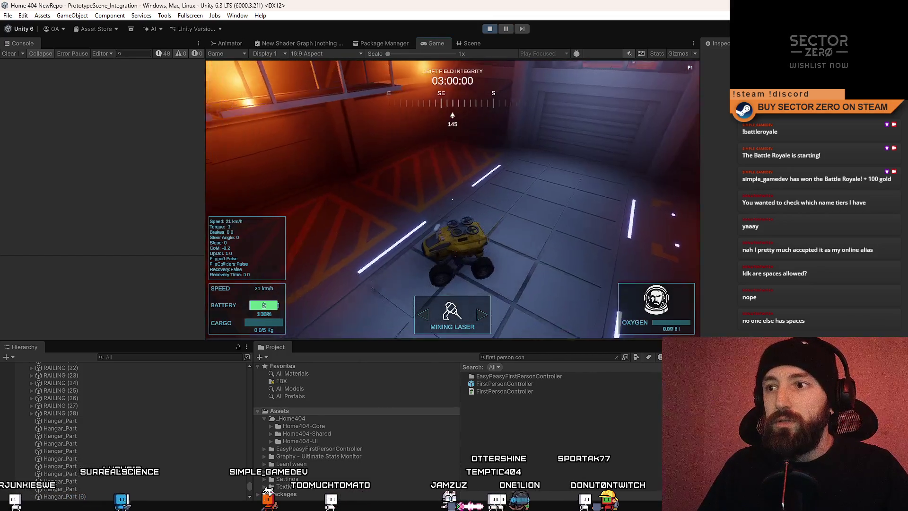
- Pause play mode again and look around the hangar in the Scene view
{"action": "key", "text": "f"}
{"action": "left_click", "coordinate": [507, 31]}
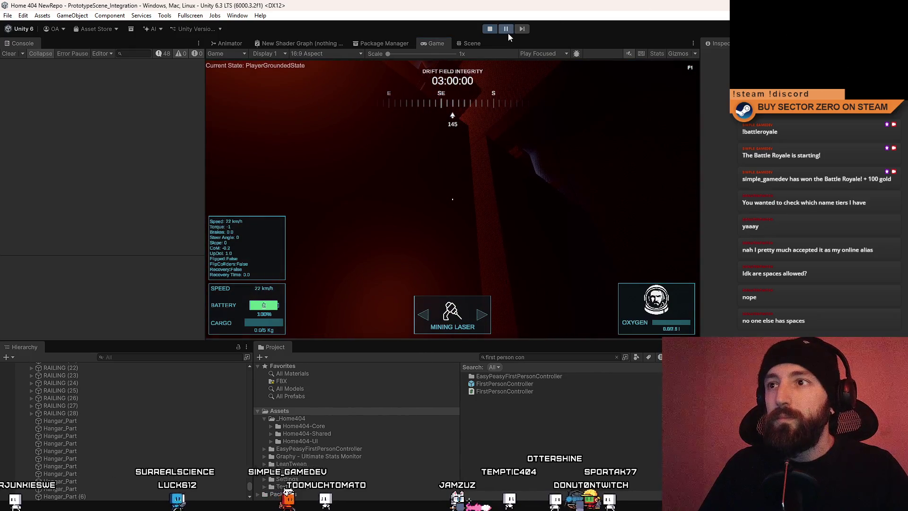
{"action": "left_click", "coordinate": [470, 43]}
{"action": "mouse_move", "coordinate": [470, 166]}
{"action": "left_mouse_down"}
{"action": "mouse_move", "coordinate": [445, 87]}
{"action": "mouse_move", "coordinate": [429, 172]}
{"action": "mouse_move", "coordinate": [440, 170]}
{"action": "left_mouse_up"}
- Select FirstPersonController(Clone) in the Hierarchy and frame it in the Scene view
{"action": "left_click", "coordinate": [400, 178]}
{"action": "scroll", "coordinate": [89, 409], "scroll_direction": "up", "scroll_amount": 2}
{"action": "left_click", "coordinate": [89, 408]}
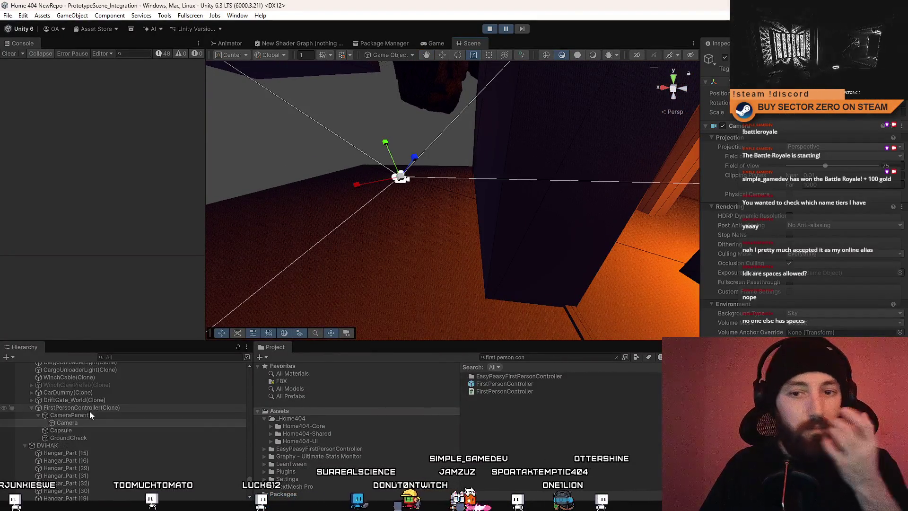
{"action": "key", "text": "f"}
- Orbit in close beside the player, clear the selection, and resume the play test
{"action": "mouse_move", "coordinate": [404, 215]}
{"action": "left_mouse_down"}
{"action": "mouse_move", "coordinate": [378, 271]}
{"action": "mouse_move", "coordinate": [407, 136]}
{"action": "mouse_move", "coordinate": [422, 164]}
{"action": "left_mouse_up"}
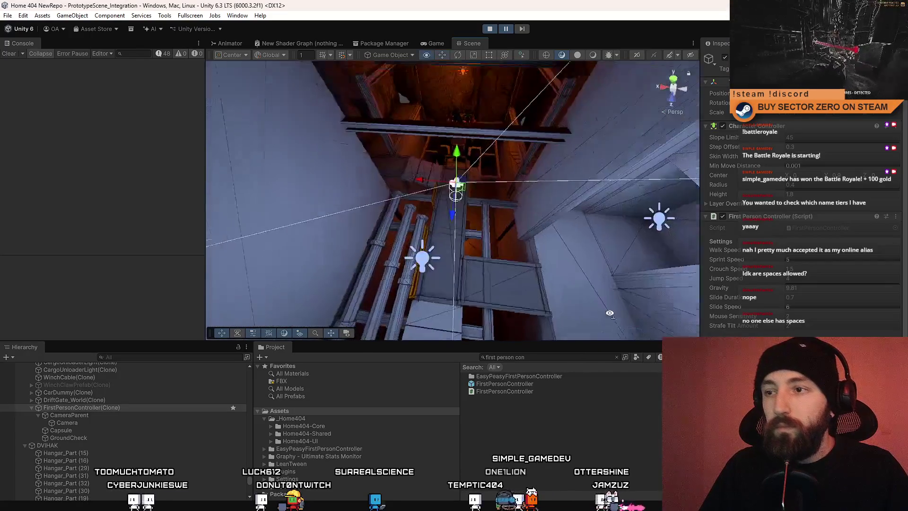
{"action": "scroll", "coordinate": [511, 241], "scroll_direction": "up", "scroll_amount": 5}
{"action": "left_click_drag", "start_coordinate": [511, 241], "coordinate": [486, 144]}
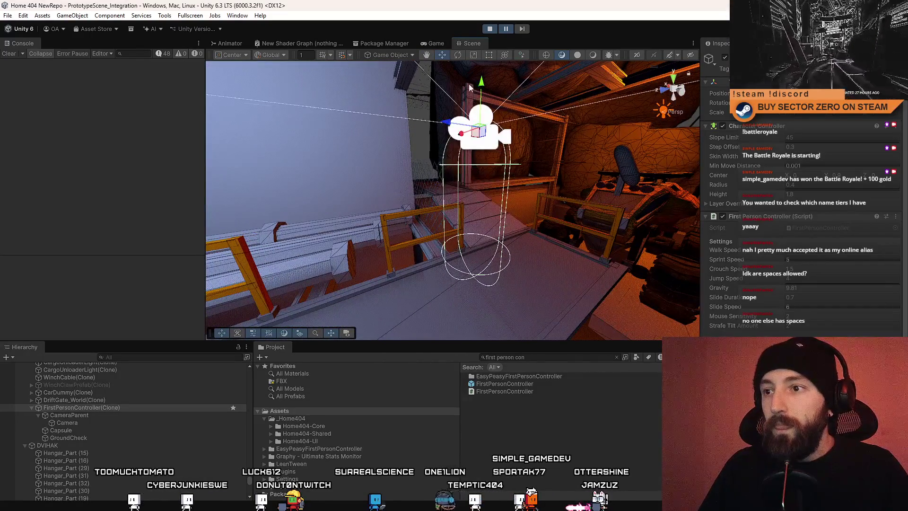
{"action": "left_click", "coordinate": [575, 424]}
{"action": "left_click", "coordinate": [507, 29]}
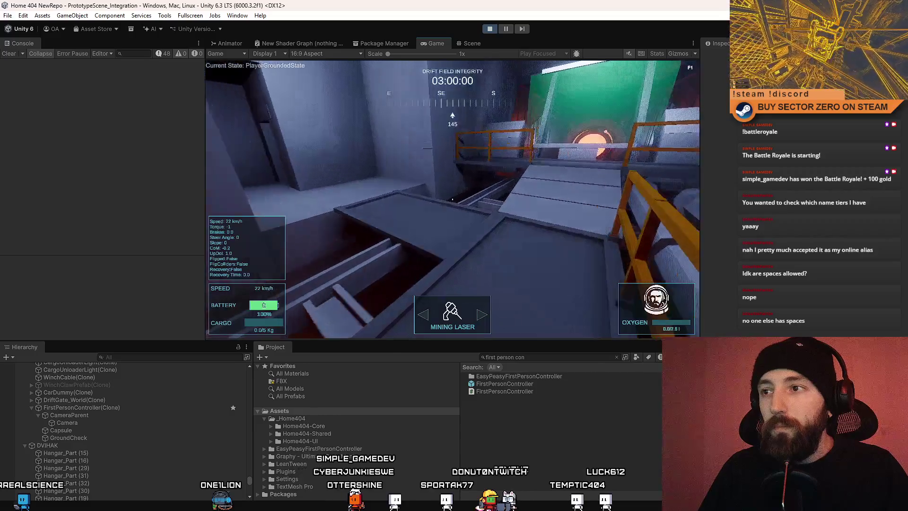
- Back in the Scene view, select and frame the whole Hangar Terminal from the Hierarchy
{"action": "left_click", "coordinate": [472, 43]}
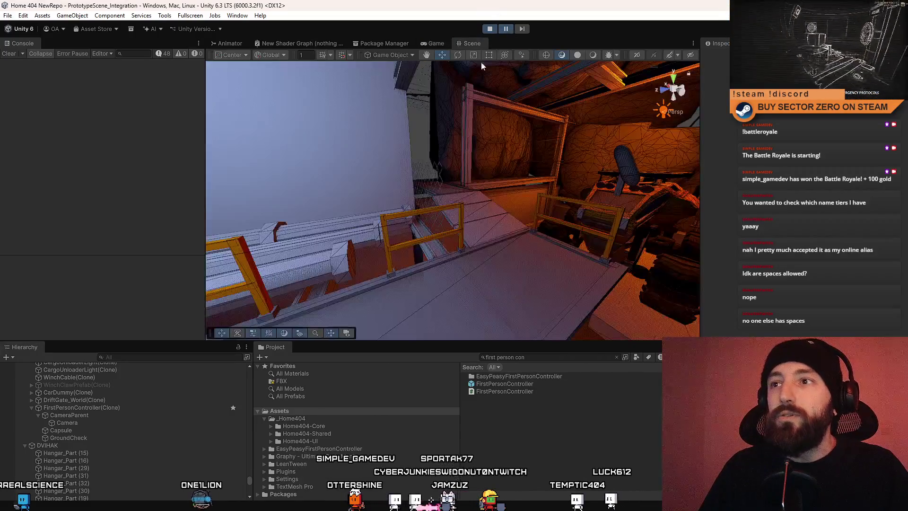
{"action": "left_click_drag", "start_coordinate": [297, 235], "coordinate": [269, 222]}
{"action": "left_click", "coordinate": [459, 255]}
{"action": "scroll", "coordinate": [104, 435], "scroll_direction": "up", "scroll_amount": 5}
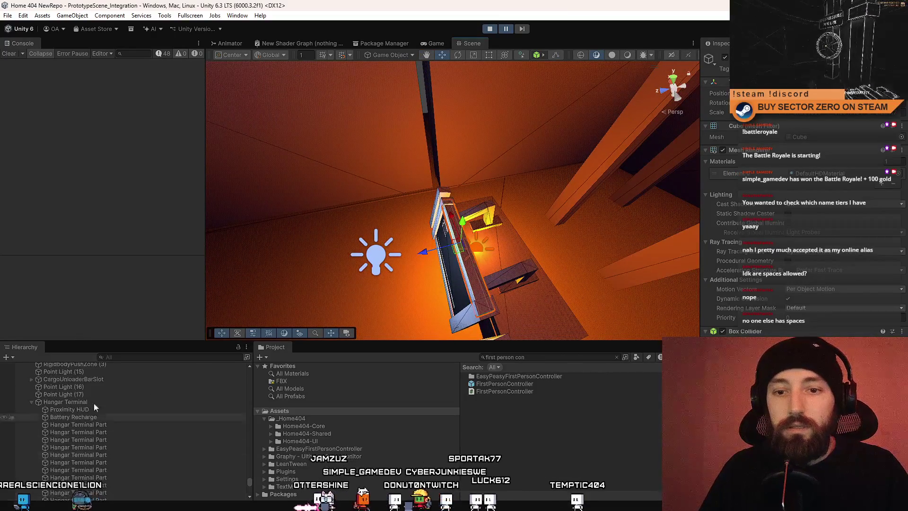
{"action": "double_click", "coordinate": [81, 403]}
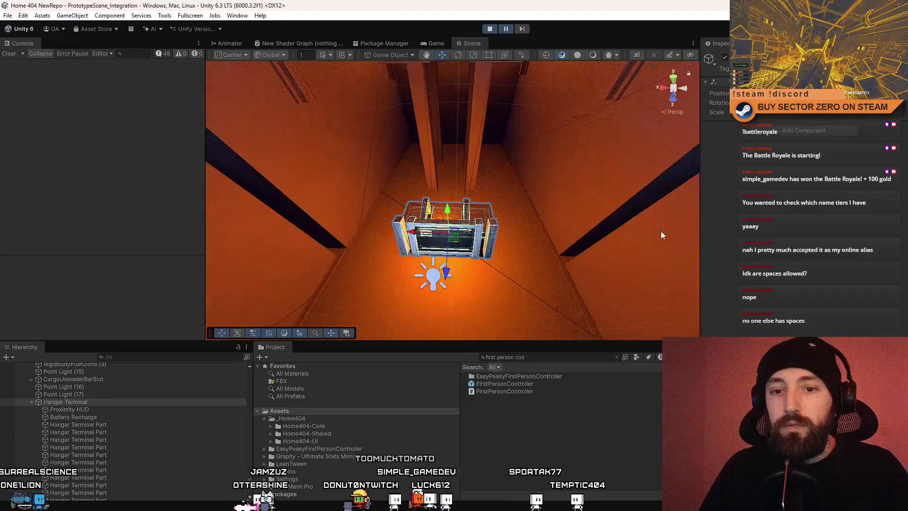
{"action": "scroll", "coordinate": [109, 433], "scroll_direction": "down", "scroll_amount": 5}
- Move the terminal onto the grey corridor wall and rotate it around Y to face outward
{"action": "mouse_move", "coordinate": [615, 208]}
{"action": "left_mouse_down"}
{"action": "mouse_move", "coordinate": [557, 224]}
{"action": "mouse_move", "coordinate": [522, 267]}
{"action": "mouse_move", "coordinate": [457, 237]}
{"action": "left_mouse_up"}
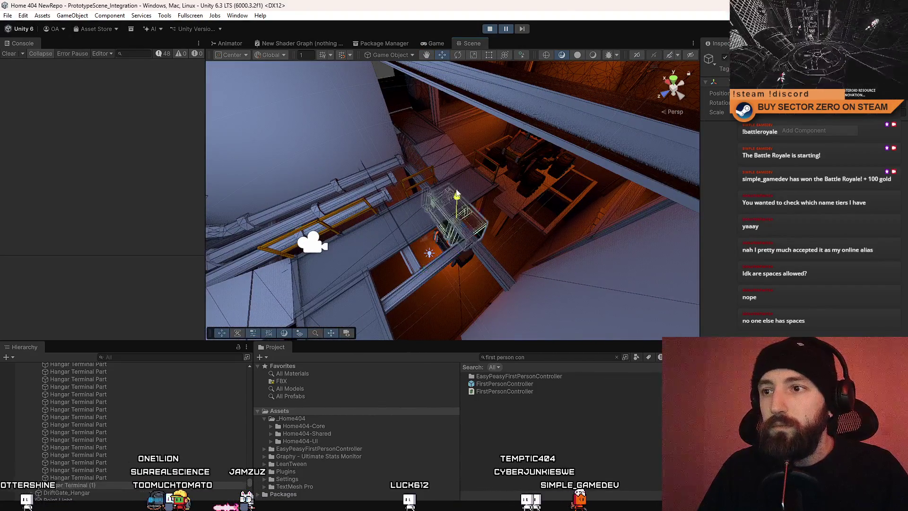
{"action": "mouse_move", "coordinate": [458, 168]}
{"action": "left_mouse_down"}
{"action": "mouse_move", "coordinate": [781, 212]}
{"action": "mouse_move", "coordinate": [725, 168]}
{"action": "mouse_move", "coordinate": [773, 168]}
{"action": "left_mouse_up"}
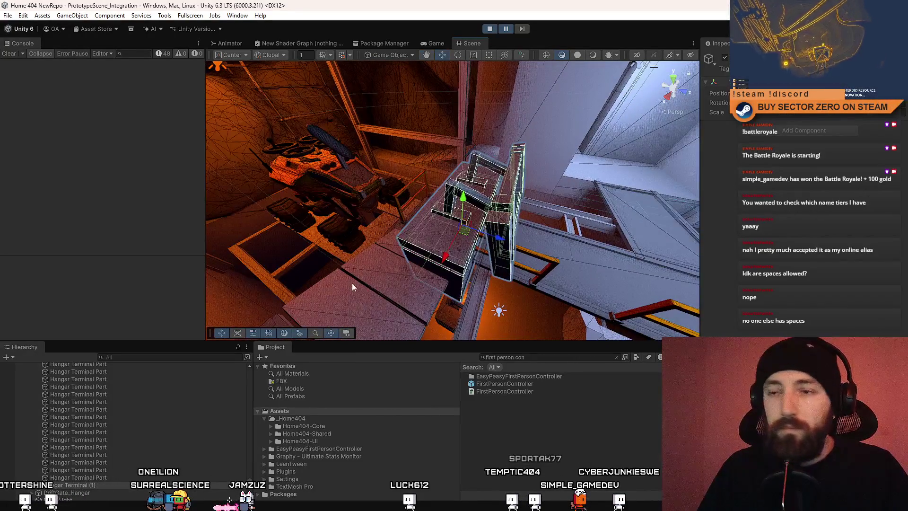
{"action": "left_click_drag", "start_coordinate": [352, 287], "coordinate": [319, 205]}
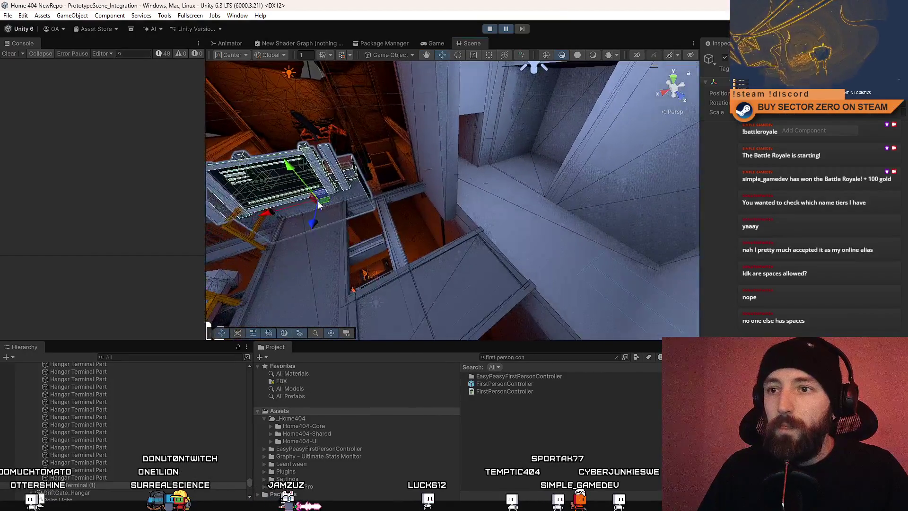
{"action": "left_click_drag", "start_coordinate": [406, 212], "coordinate": [444, 218]}
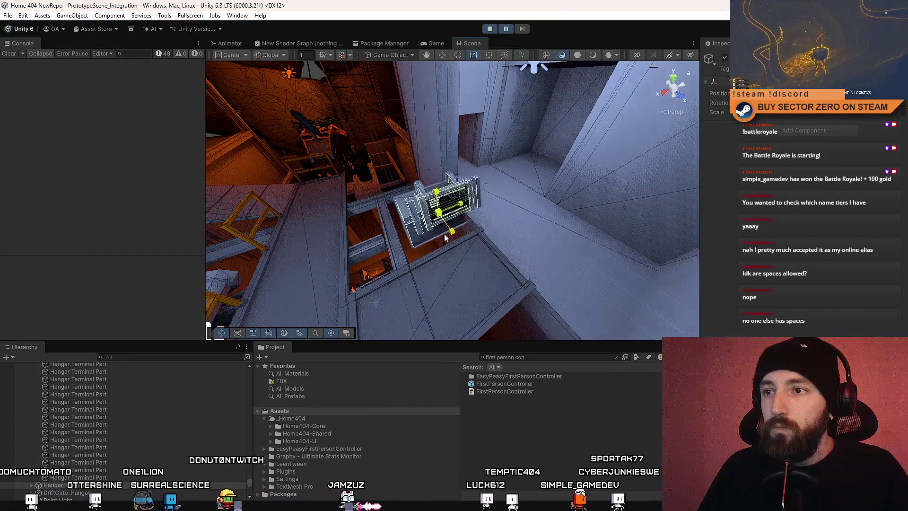
{"action": "left_click_drag", "start_coordinate": [454, 253], "coordinate": [424, 213]}
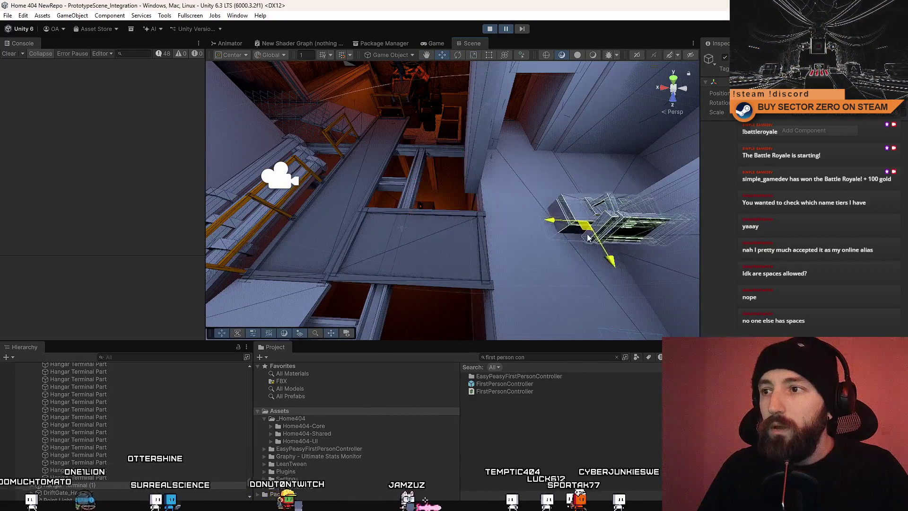
{"action": "key", "text": "f"}
{"action": "key", "text": "e"}
{"action": "mouse_move", "coordinate": [458, 211]}
{"action": "left_mouse_down"}
{"action": "mouse_move", "coordinate": [343, 254]}
{"action": "mouse_move", "coordinate": [506, 243]}
{"action": "mouse_move", "coordinate": [354, 128]}
{"action": "mouse_move", "coordinate": [385, 141]}
{"action": "mouse_move", "coordinate": [402, 216]}
{"action": "mouse_move", "coordinate": [380, 204]}
{"action": "mouse_move", "coordinate": [548, 197]}
{"action": "mouse_move", "coordinate": [485, 214]}
{"action": "left_mouse_up"}
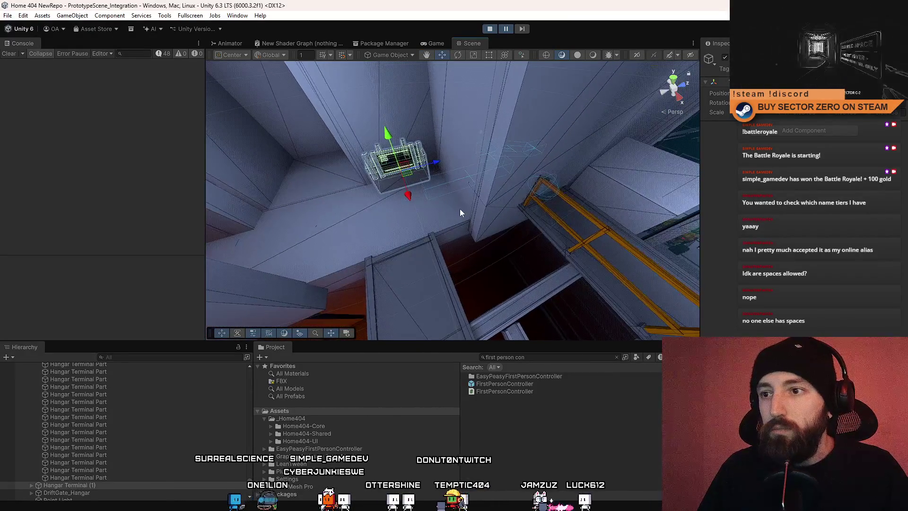
- Fly down the corridor and lower the terminal slightly on the wall
{"action": "left_click_drag", "start_coordinate": [440, 234], "coordinate": [345, 226]}
{"action": "mouse_move", "coordinate": [413, 226]}
{"action": "left_mouse_down"}
{"action": "mouse_move", "coordinate": [458, 189]}
{"action": "mouse_move", "coordinate": [441, 188]}
{"action": "mouse_move", "coordinate": [442, 198]}
{"action": "mouse_move", "coordinate": [450, 185]}
{"action": "mouse_move", "coordinate": [529, 235]}
{"action": "left_mouse_up"}
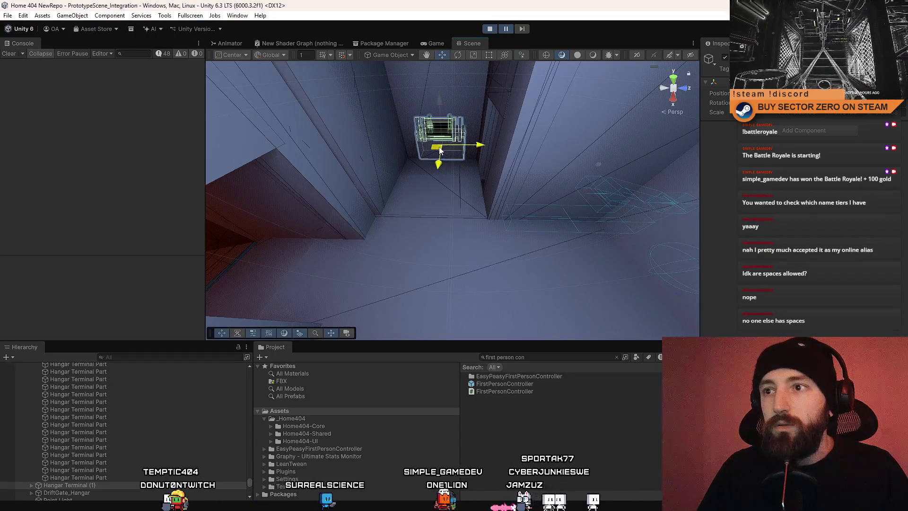
{"action": "mouse_move", "coordinate": [440, 151]}
{"action": "left_mouse_down"}
{"action": "mouse_move", "coordinate": [665, 77]}
{"action": "mouse_move", "coordinate": [582, 111]}
{"action": "mouse_move", "coordinate": [397, 217]}
{"action": "mouse_move", "coordinate": [450, 178]}
{"action": "mouse_move", "coordinate": [284, 213]}
{"action": "left_mouse_up"}
{"action": "mouse_move", "coordinate": [84, 214]}
{"action": "left_mouse_down"}
{"action": "mouse_move", "coordinate": [308, 227]}
{"action": "mouse_move", "coordinate": [572, 214]}
{"action": "mouse_move", "coordinate": [410, 232]}
{"action": "mouse_move", "coordinate": [404, 208]}
{"action": "mouse_move", "coordinate": [449, 156]}
{"action": "left_mouse_up"}
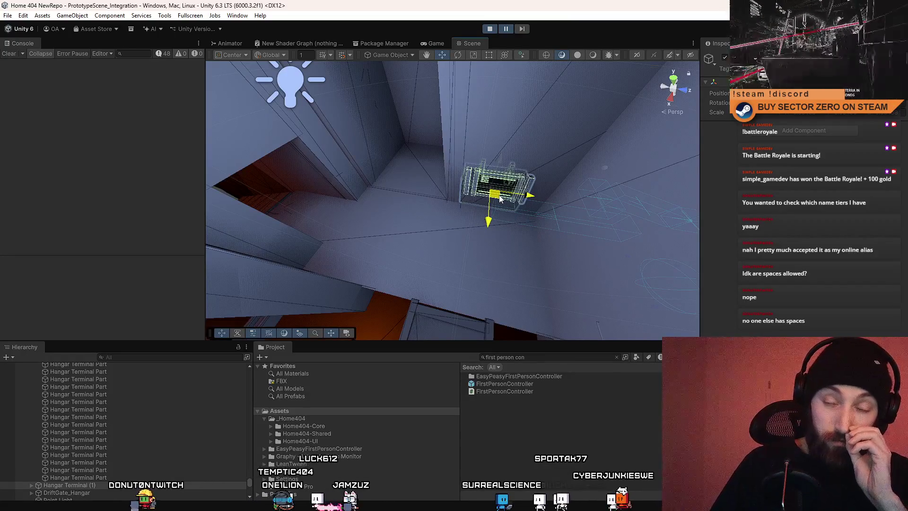
{"action": "mouse_move", "coordinate": [499, 196]}
{"action": "left_mouse_down"}
{"action": "mouse_move", "coordinate": [412, 198]}
{"action": "mouse_move", "coordinate": [115, 164]}
{"action": "mouse_move", "coordinate": [90, 172]}
{"action": "mouse_move", "coordinate": [99, 133]}
{"action": "mouse_move", "coordinate": [211, 186]}
{"action": "mouse_move", "coordinate": [572, 207]}
{"action": "mouse_move", "coordinate": [499, 122]}
{"action": "mouse_move", "coordinate": [406, 231]}
{"action": "mouse_move", "coordinate": [447, 218]}
{"action": "left_mouse_up"}
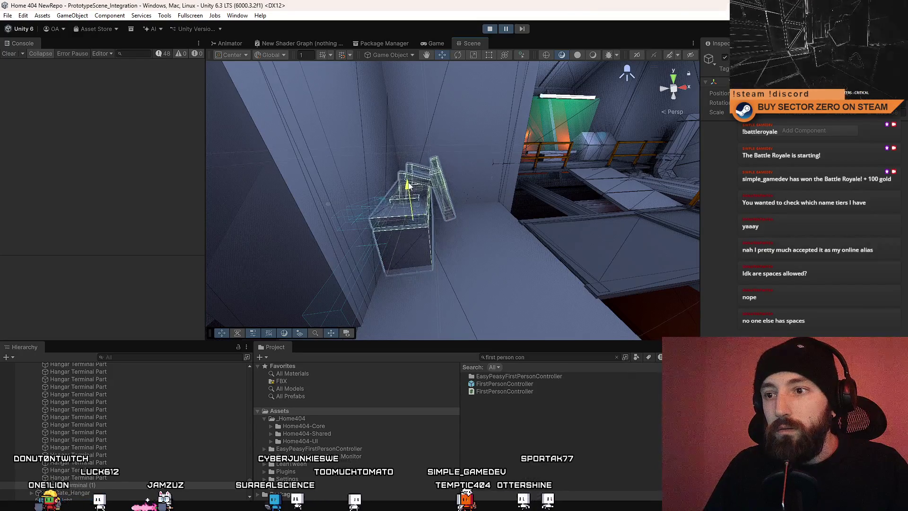
- Check the terminal's Battery Recharge trigger and frame one of its Hangar Terminal Parts
{"action": "mouse_move", "coordinate": [479, 193]}
{"action": "left_mouse_down"}
{"action": "mouse_move", "coordinate": [269, 197]}
{"action": "mouse_move", "coordinate": [172, 451]}
{"action": "left_mouse_up"}
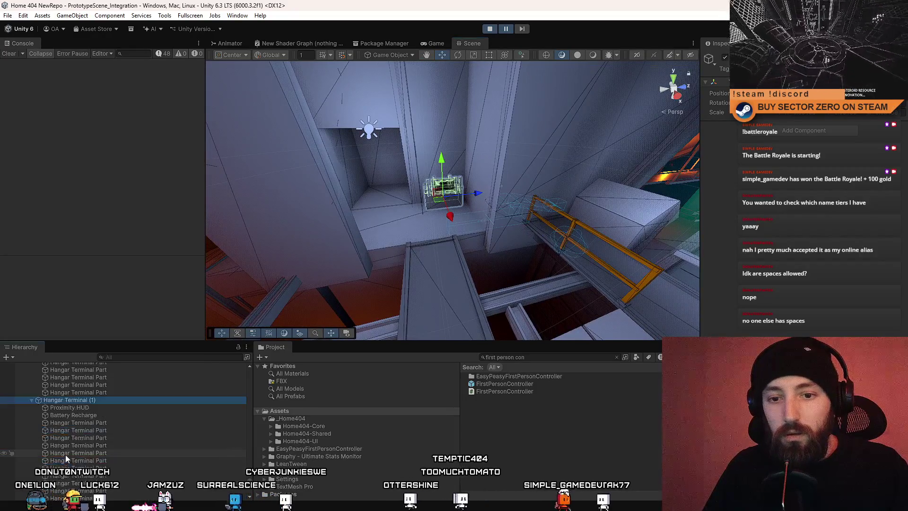
{"action": "left_click", "coordinate": [101, 413]}
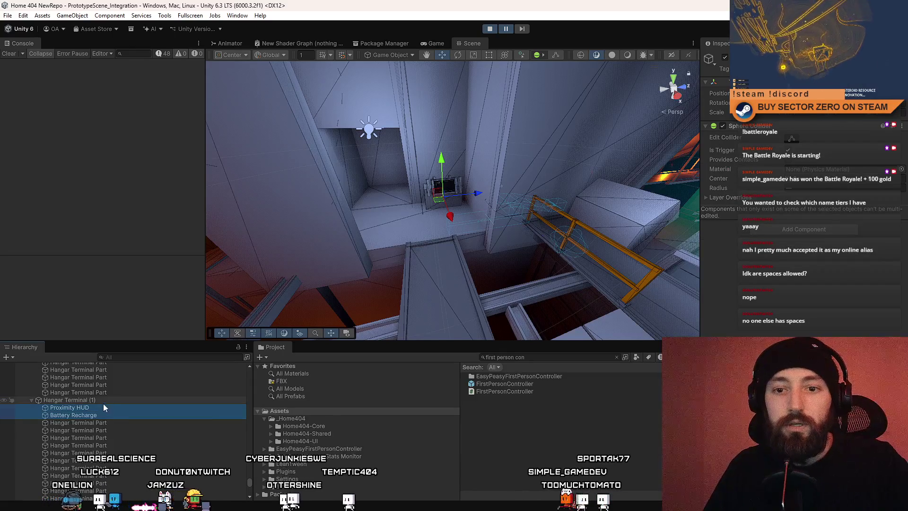
{"action": "double_click", "coordinate": [103, 407]}
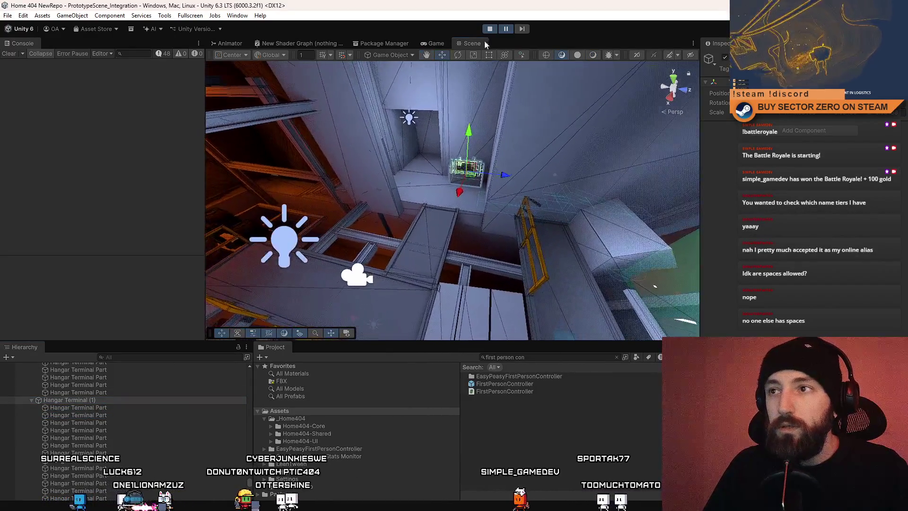
{"action": "left_click", "coordinate": [438, 43]}
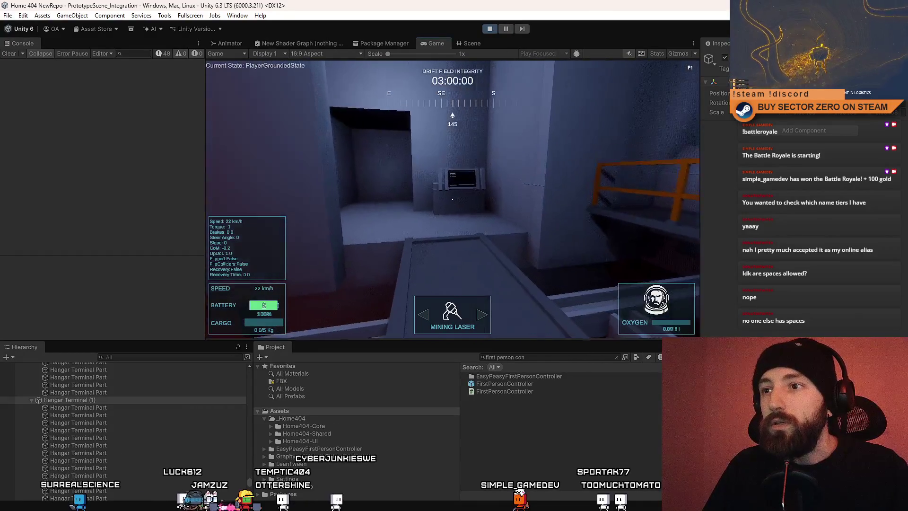
{"action": "key", "text": "w"}
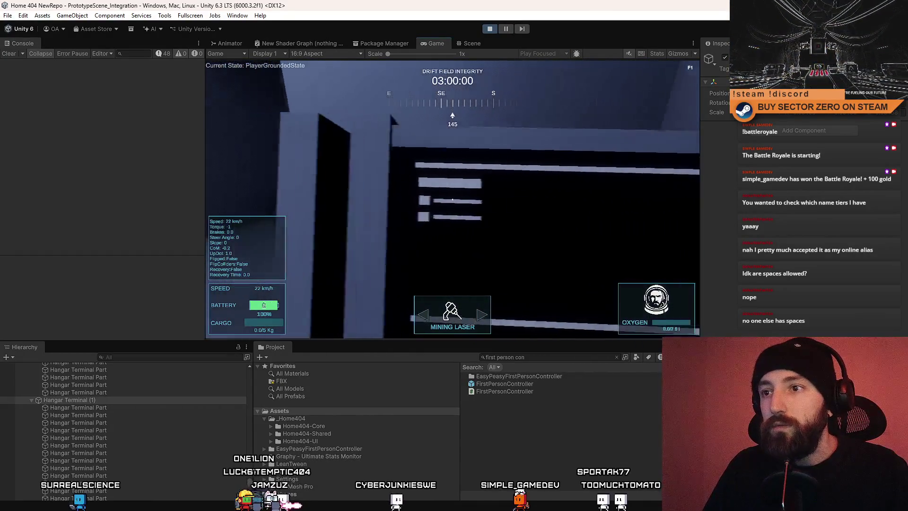
{"action": "key", "text": "s"}
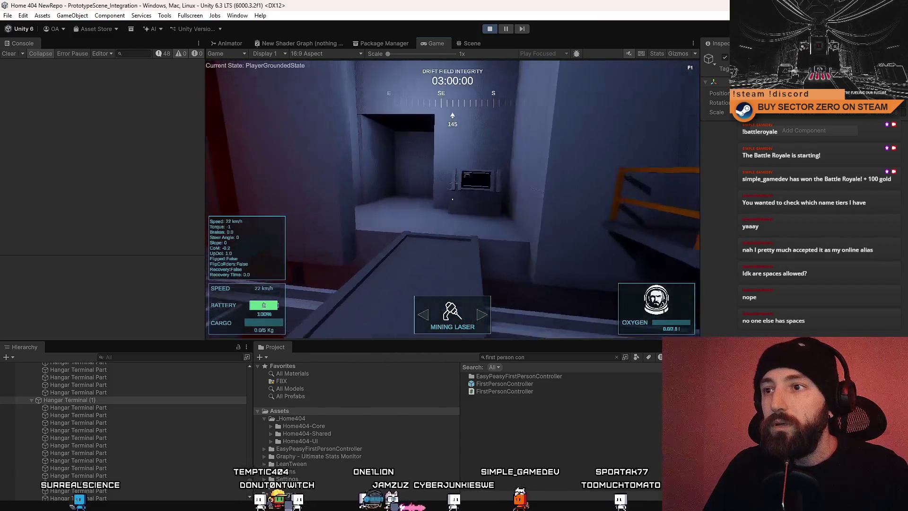
- Inspect Hangar Terminal (2) beside the rover from several angles, then return to the running Game view
{"action": "left_click", "coordinate": [472, 43]}
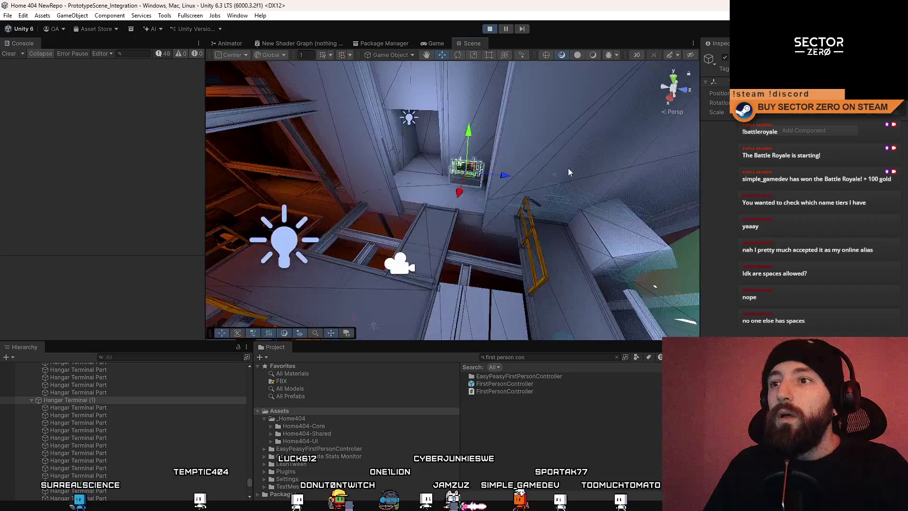
{"action": "left_click_drag", "start_coordinate": [486, 208], "coordinate": [486, 208]}
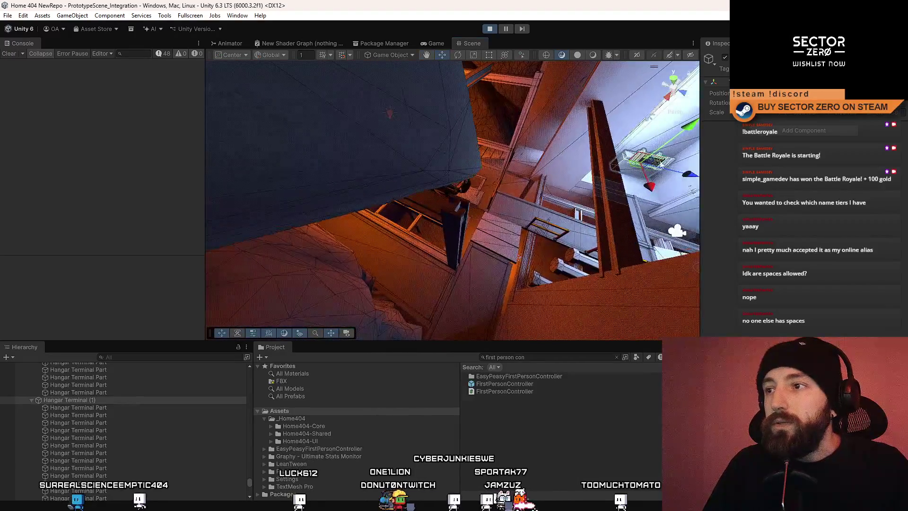
{"action": "left_click_drag", "start_coordinate": [342, 212], "coordinate": [433, 228]}
{"action": "left_click_drag", "start_coordinate": [513, 231], "coordinate": [458, 197]}
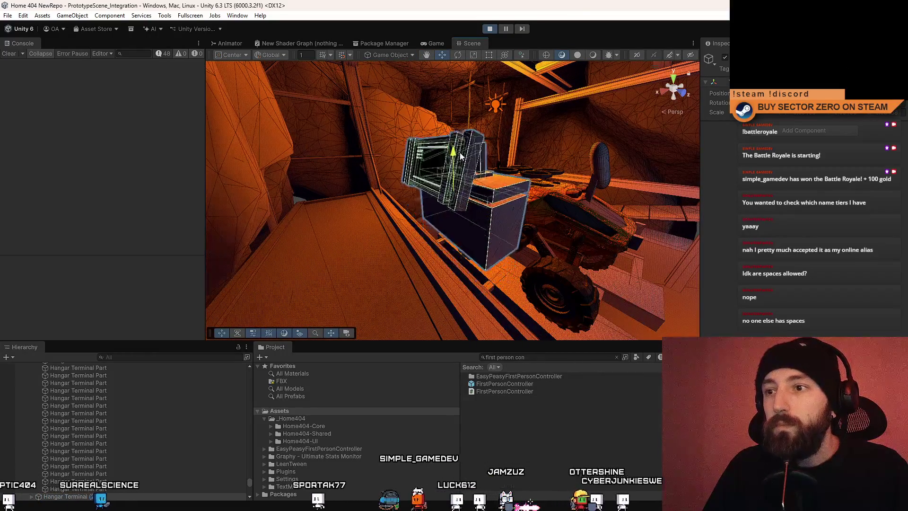
{"action": "mouse_move", "coordinate": [460, 163]}
{"action": "left_mouse_down"}
{"action": "mouse_move", "coordinate": [365, 166]}
{"action": "mouse_move", "coordinate": [401, 201]}
{"action": "left_mouse_up"}
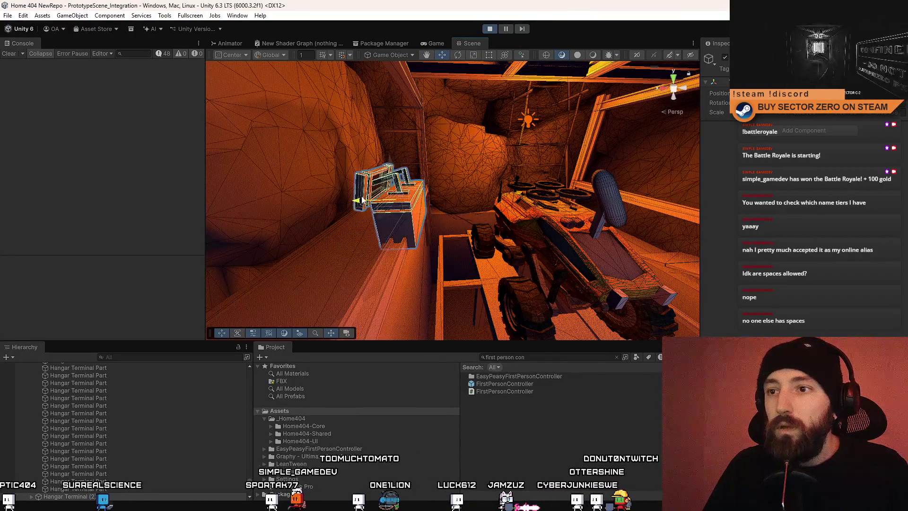
{"action": "mouse_move", "coordinate": [515, 199]}
{"action": "left_mouse_down"}
{"action": "mouse_move", "coordinate": [459, 201]}
{"action": "mouse_move", "coordinate": [345, 274]}
{"action": "mouse_move", "coordinate": [300, 274]}
{"action": "mouse_move", "coordinate": [776, 227]}
{"action": "mouse_move", "coordinate": [11, 208]}
{"action": "mouse_move", "coordinate": [112, 185]}
{"action": "mouse_move", "coordinate": [376, 197]}
{"action": "mouse_move", "coordinate": [653, 253]}
{"action": "mouse_move", "coordinate": [449, 33]}
{"action": "left_mouse_up"}
{"action": "left_click", "coordinate": [431, 42]}
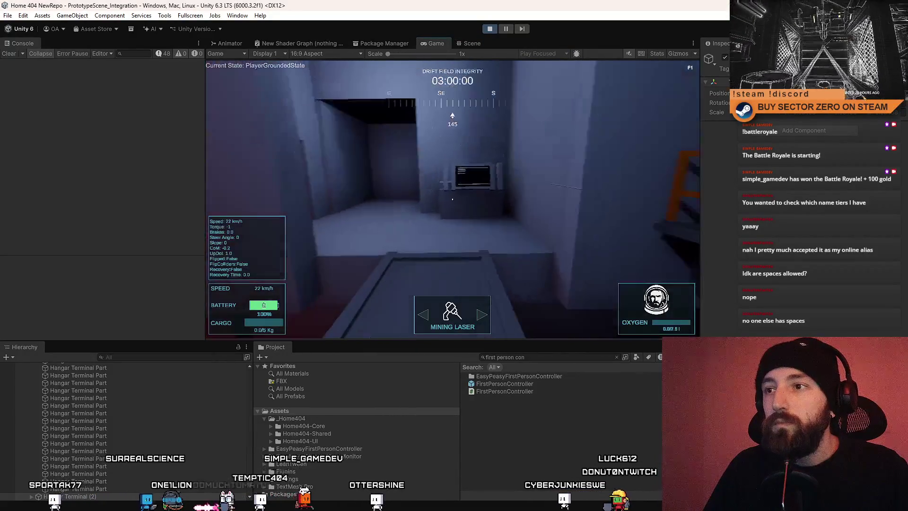
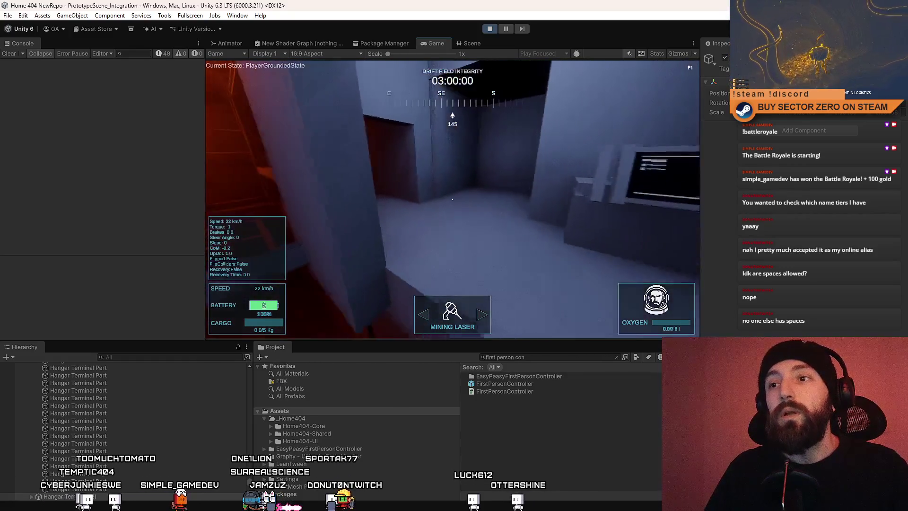
- Pause the running game and fly the Scene view camera into the stairwell corridor
{"action": "key", "text": "Escape"}
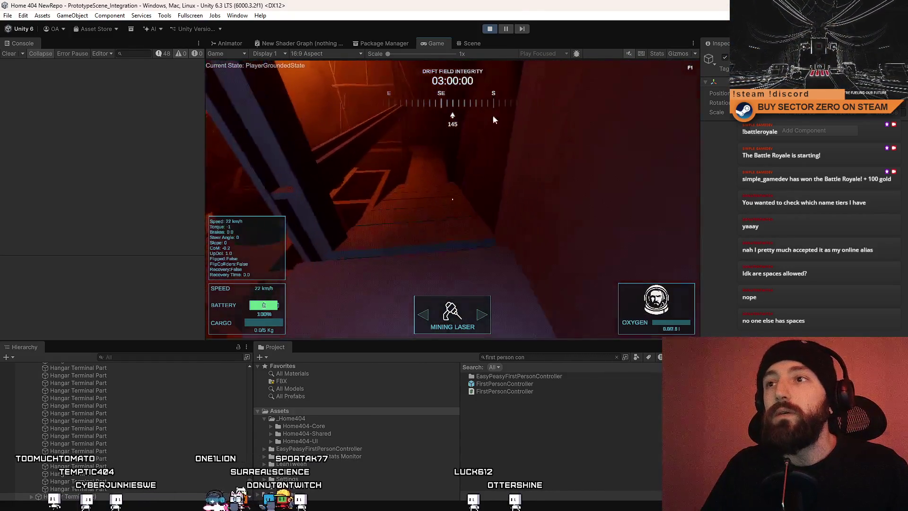
{"action": "left_click", "coordinate": [506, 29]}
{"action": "left_click", "coordinate": [464, 44]}
{"action": "mouse_move", "coordinate": [464, 43]}
{"action": "left_mouse_down"}
{"action": "mouse_move", "coordinate": [640, 103]}
{"action": "mouse_move", "coordinate": [515, 183]}
{"action": "mouse_move", "coordinate": [580, 136]}
{"action": "mouse_move", "coordinate": [484, 178]}
{"action": "mouse_move", "coordinate": [544, 161]}
{"action": "mouse_move", "coordinate": [553, 137]}
{"action": "mouse_move", "coordinate": [558, 189]}
{"action": "mouse_move", "coordinate": [401, 242]}
{"action": "left_mouse_up"}
- Select the three collider cubes above the ledge, then clear the selection
{"action": "left_click", "coordinate": [516, 183]}
{"action": "left_click", "coordinate": [484, 177]}
{"action": "left_click", "coordinate": [459, 218], "text": "shift"}
{"action": "left_click", "coordinate": [534, 183]}
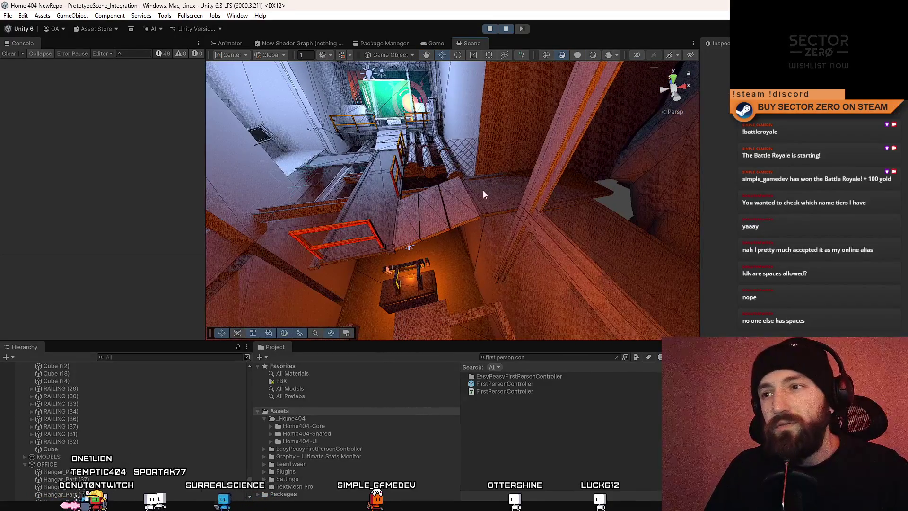
- Select a collider cube on the stairwell wall, frame it, and resize it
{"action": "mouse_move", "coordinate": [469, 190]}
{"action": "left_mouse_down"}
{"action": "mouse_move", "coordinate": [776, 121]}
{"action": "mouse_move", "coordinate": [76, 120]}
{"action": "mouse_move", "coordinate": [330, 156]}
{"action": "mouse_move", "coordinate": [378, 194]}
{"action": "mouse_move", "coordinate": [390, 236]}
{"action": "mouse_move", "coordinate": [365, 219]}
{"action": "mouse_move", "coordinate": [536, 205]}
{"action": "mouse_move", "coordinate": [375, 233]}
{"action": "mouse_move", "coordinate": [368, 192]}
{"action": "left_mouse_up"}
{"action": "left_click", "coordinate": [371, 173]}
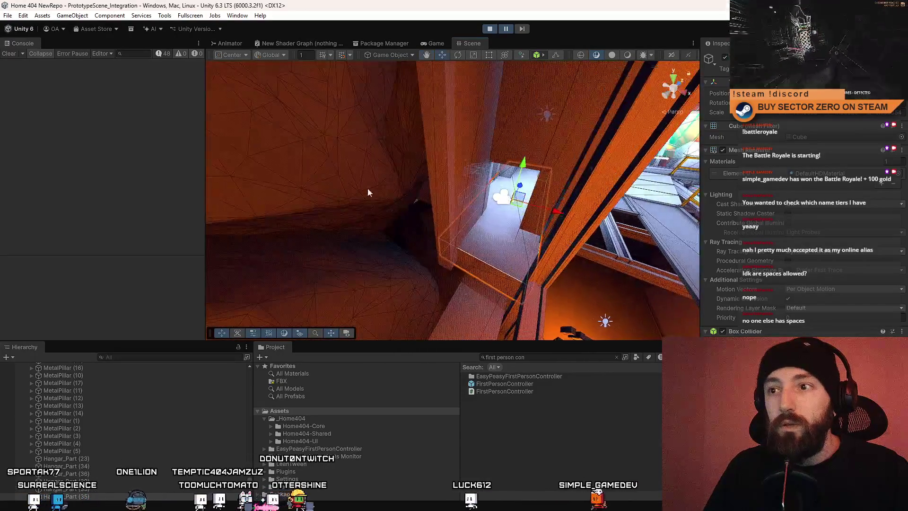
{"action": "mouse_move", "coordinate": [464, 251]}
{"action": "left_mouse_down"}
{"action": "mouse_move", "coordinate": [261, 201]}
{"action": "mouse_move", "coordinate": [320, 227]}
{"action": "mouse_move", "coordinate": [335, 254]}
{"action": "mouse_move", "coordinate": [571, 213]}
{"action": "left_mouse_up"}
{"action": "key", "text": "f"}
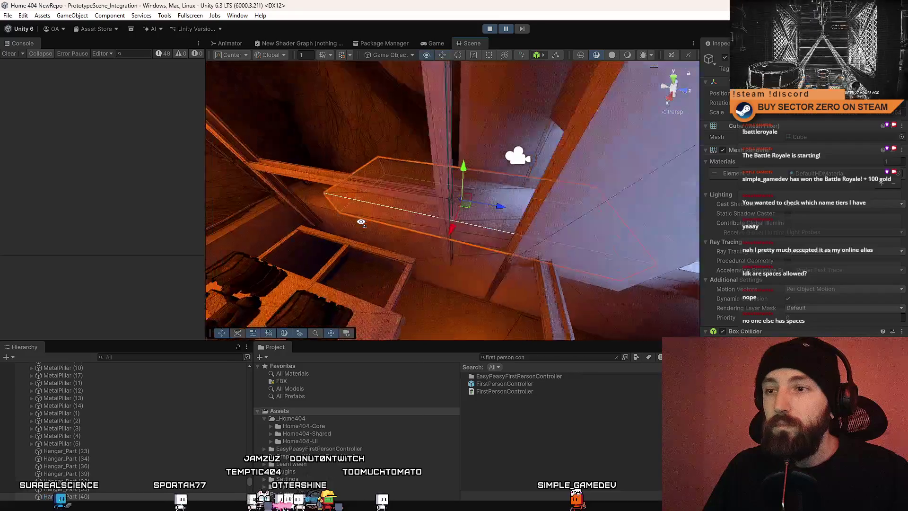
{"action": "key", "text": "r"}
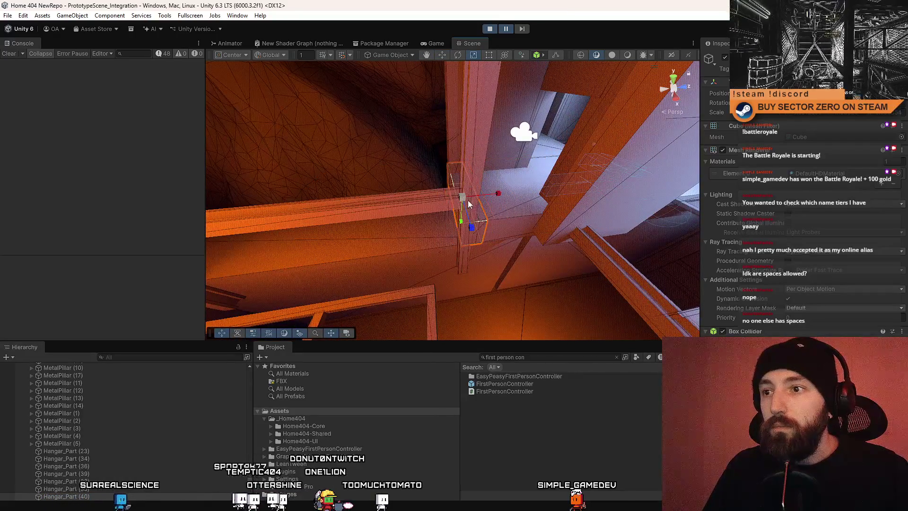
{"action": "mouse_move", "coordinate": [469, 200]}
{"action": "left_mouse_down"}
{"action": "mouse_move", "coordinate": [430, 207]}
{"action": "mouse_move", "coordinate": [538, 159]}
{"action": "mouse_move", "coordinate": [450, 188]}
{"action": "mouse_move", "coordinate": [462, 196]}
{"action": "mouse_move", "coordinate": [430, 187]}
{"action": "left_mouse_up"}
{"action": "key", "text": "w"}
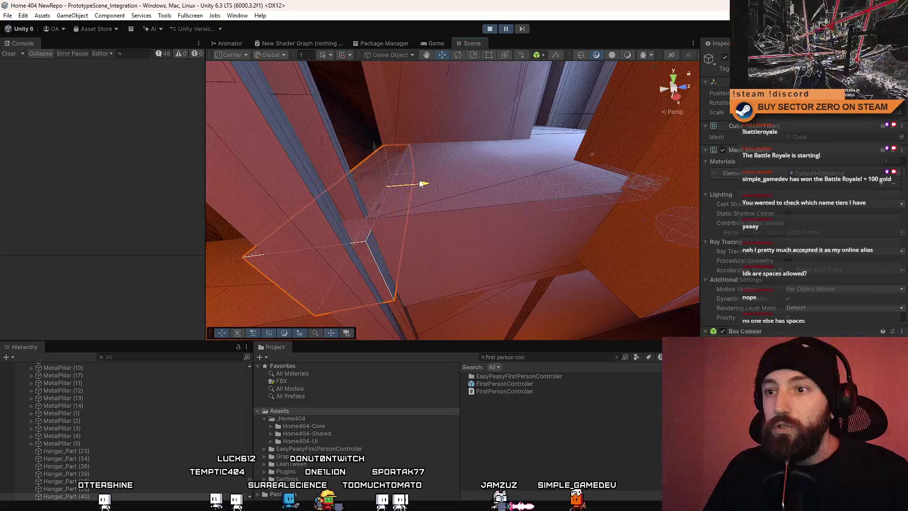
- Slide the box right and snap its corner flush against the wall edge
{"action": "left_click_drag", "start_coordinate": [415, 178], "coordinate": [497, 175]}
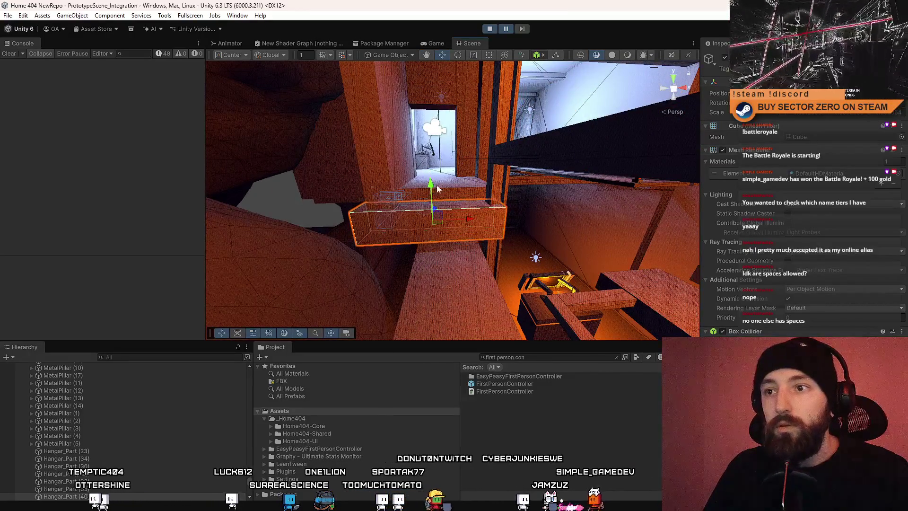
{"action": "mouse_move", "coordinate": [437, 189]}
{"action": "left_mouse_down"}
{"action": "mouse_move", "coordinate": [242, 202]}
{"action": "mouse_move", "coordinate": [506, 182]}
{"action": "left_mouse_up"}
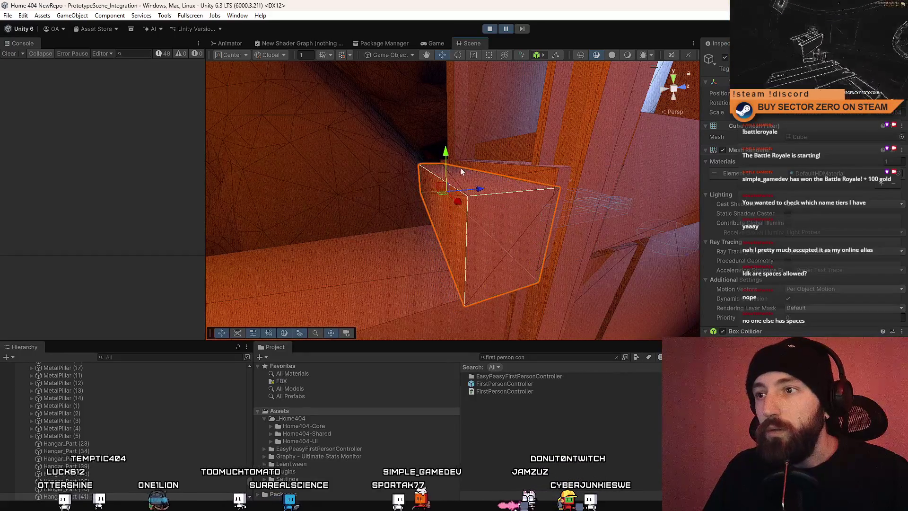
{"action": "mouse_move", "coordinate": [445, 158]}
{"action": "left_mouse_down"}
{"action": "mouse_move", "coordinate": [377, 157]}
{"action": "mouse_move", "coordinate": [477, 222]}
{"action": "mouse_move", "coordinate": [457, 207]}
{"action": "mouse_move", "coordinate": [324, 225]}
{"action": "mouse_move", "coordinate": [259, 217]}
{"action": "left_mouse_up"}
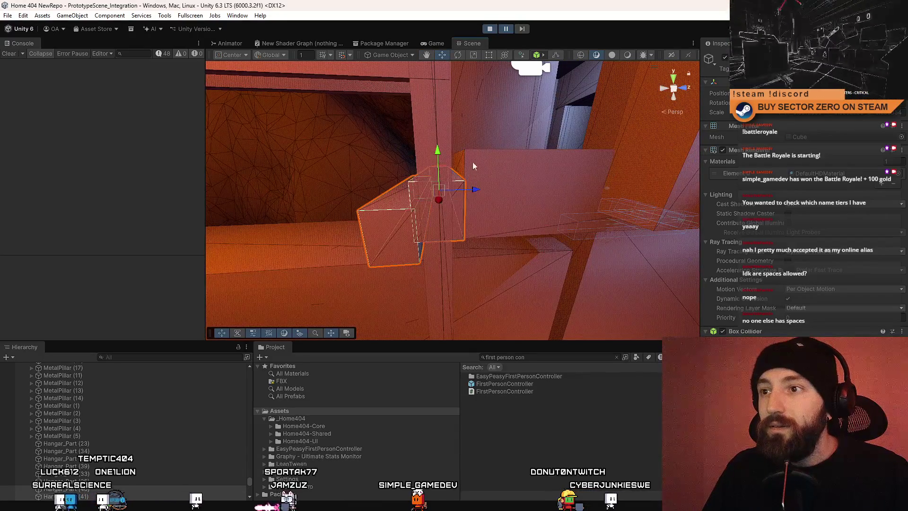
{"action": "left_click_drag", "start_coordinate": [473, 161], "coordinate": [492, 173]}
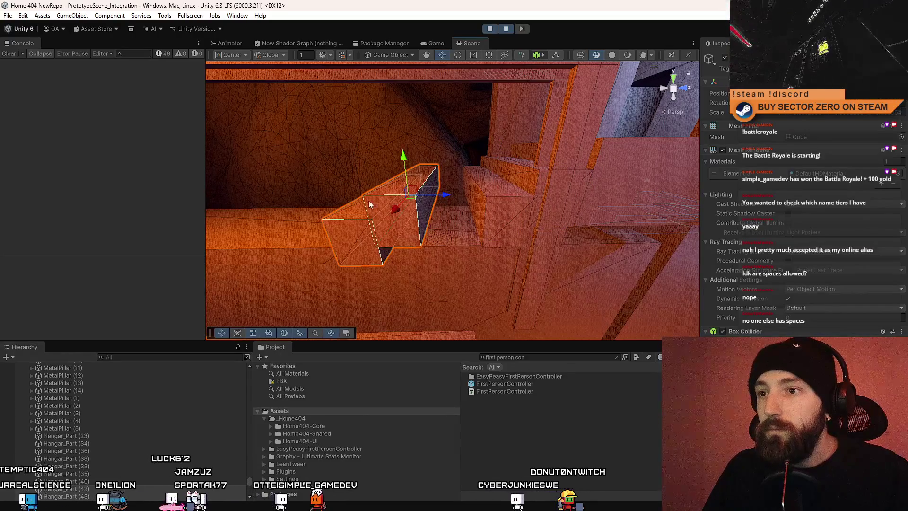
{"action": "mouse_move", "coordinate": [422, 194]}
{"action": "left_mouse_down"}
{"action": "mouse_move", "coordinate": [639, 197]}
{"action": "mouse_move", "coordinate": [473, 208]}
{"action": "mouse_move", "coordinate": [481, 189]}
{"action": "mouse_move", "coordinate": [501, 196]}
{"action": "left_mouse_up"}
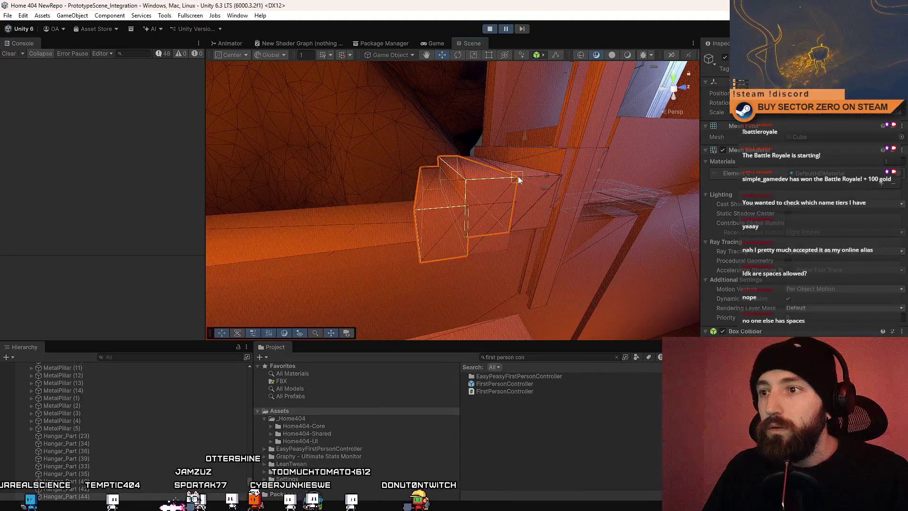
{"action": "mouse_move", "coordinate": [518, 176]}
{"action": "left_mouse_down"}
{"action": "mouse_move", "coordinate": [462, 202]}
{"action": "mouse_move", "coordinate": [517, 200]}
{"action": "mouse_move", "coordinate": [510, 224]}
{"action": "mouse_move", "coordinate": [444, 219]}
{"action": "mouse_move", "coordinate": [473, 199]}
{"action": "left_mouse_up"}
{"action": "left_click", "coordinate": [495, 179]}
- Delete the unneeded collider box and select the next one
{"action": "left_click", "coordinate": [489, 147]}
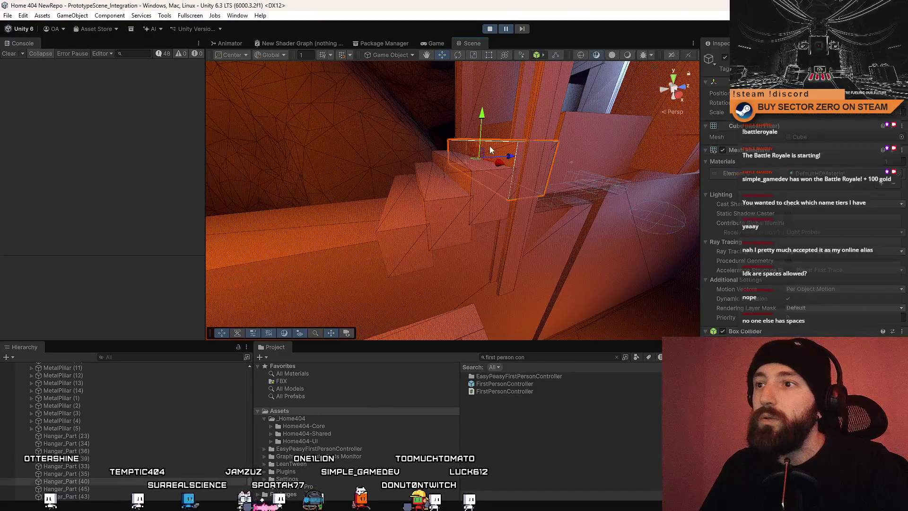
{"action": "key", "text": "Delete"}
{"action": "left_click", "coordinate": [511, 151]}
{"action": "mouse_move", "coordinate": [484, 166]}
{"action": "left_mouse_down"}
{"action": "mouse_move", "coordinate": [679, 168]}
{"action": "mouse_move", "coordinate": [473, 238]}
{"action": "mouse_move", "coordinate": [440, 215]}
{"action": "mouse_move", "coordinate": [455, 180]}
{"action": "left_mouse_up"}
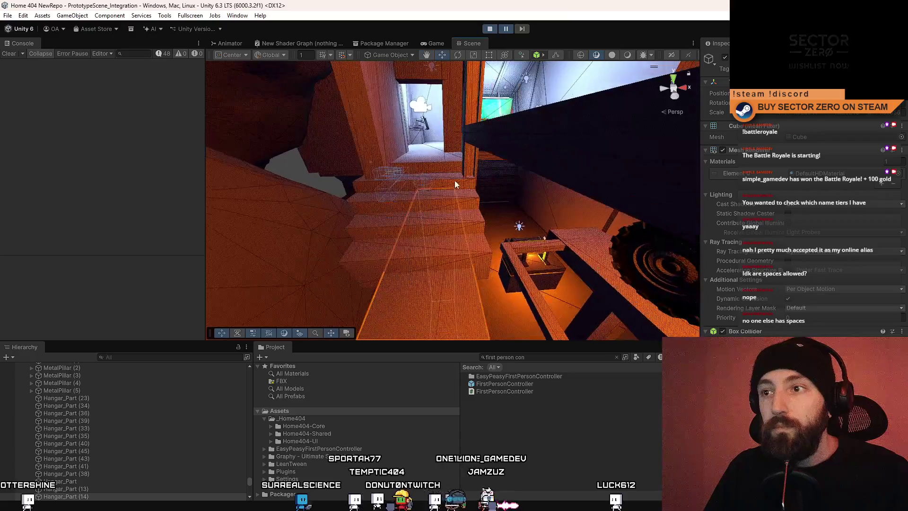
- Scale the four selected stair-step collider cubes wider along X
{"action": "left_click", "coordinate": [455, 180]}
{"action": "left_click", "coordinate": [439, 214], "text": "shift"}
{"action": "left_click", "coordinate": [440, 234], "text": "shift"}
{"action": "left_click", "coordinate": [440, 251], "text": "shift"}
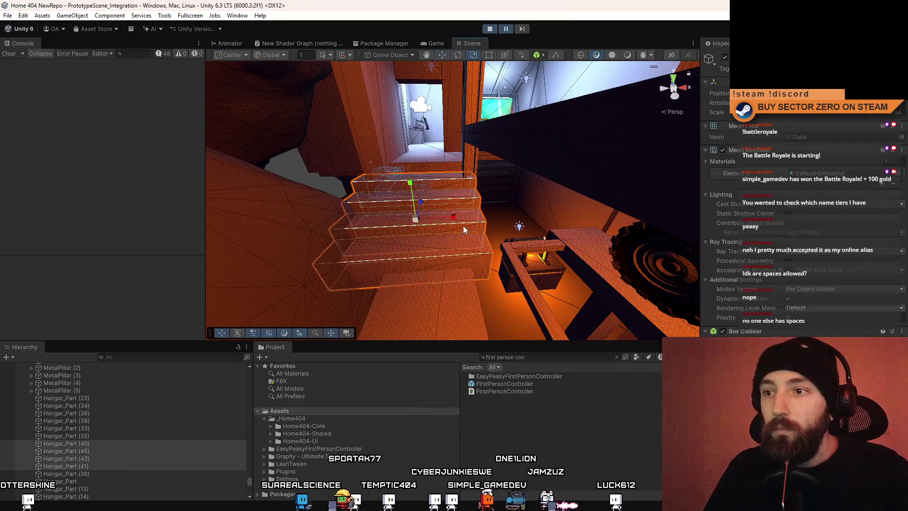
{"action": "key", "text": "r"}
{"action": "mouse_move", "coordinate": [449, 220]}
{"action": "left_mouse_down"}
{"action": "mouse_move", "coordinate": [371, 194]}
{"action": "mouse_move", "coordinate": [402, 182]}
{"action": "left_mouse_up"}
- Select a beam collider and fly around the staircase to check the colliders
{"action": "left_click", "coordinate": [372, 193]}
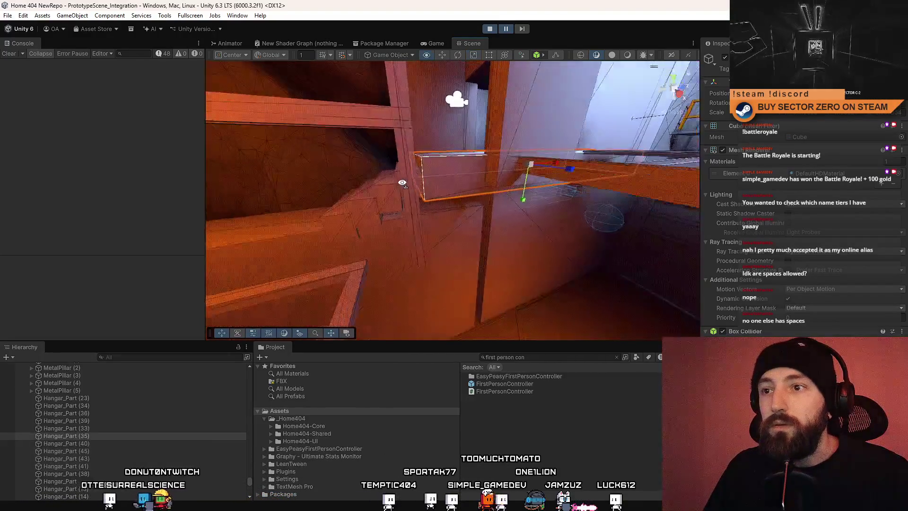
{"action": "mouse_move", "coordinate": [603, 202]}
{"action": "left_mouse_down"}
{"action": "mouse_move", "coordinate": [426, 201]}
{"action": "mouse_move", "coordinate": [399, 212]}
{"action": "left_mouse_up"}
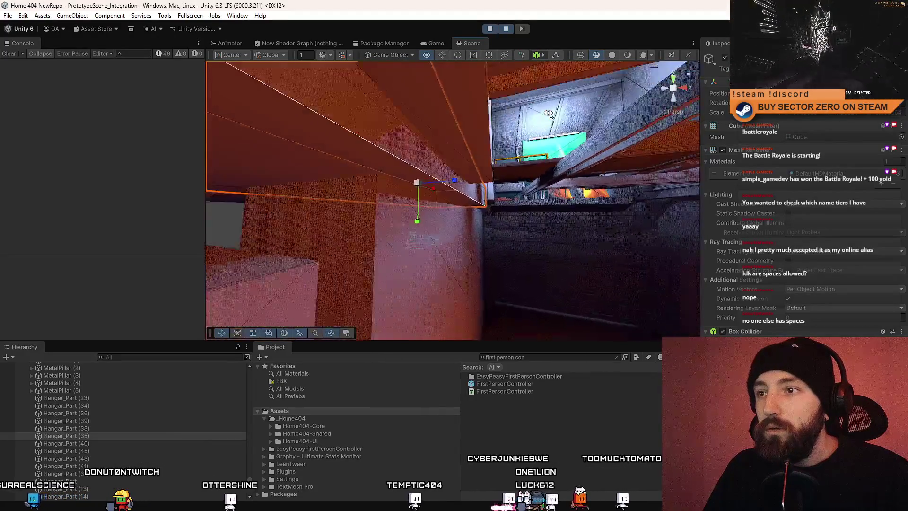
{"action": "mouse_move", "coordinate": [427, 111]}
{"action": "left_mouse_down"}
{"action": "mouse_move", "coordinate": [392, 140]}
{"action": "mouse_move", "coordinate": [363, 137]}
{"action": "left_mouse_up"}
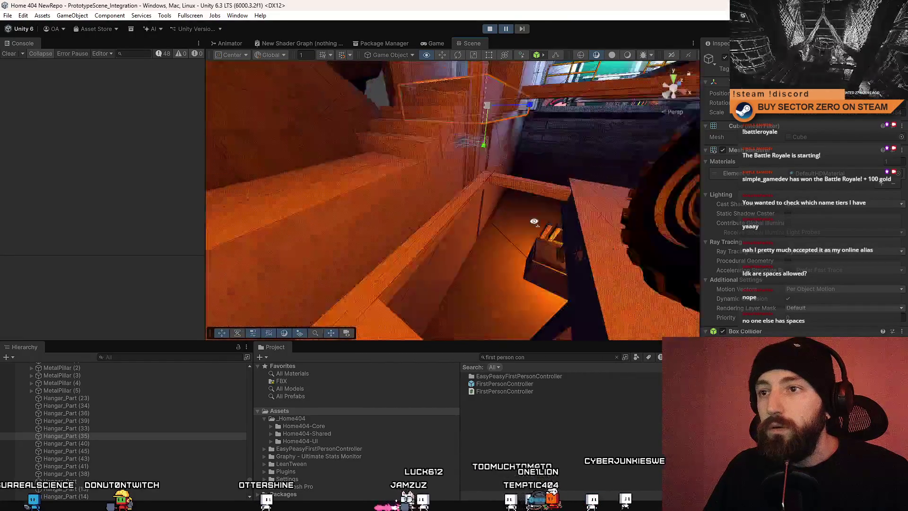
{"action": "left_click_drag", "start_coordinate": [534, 221], "coordinate": [600, 237]}
{"action": "mouse_move", "coordinate": [576, 172]}
{"action": "left_mouse_down"}
{"action": "mouse_move", "coordinate": [70, 211]}
{"action": "mouse_move", "coordinate": [95, 200]}
{"action": "left_mouse_up"}
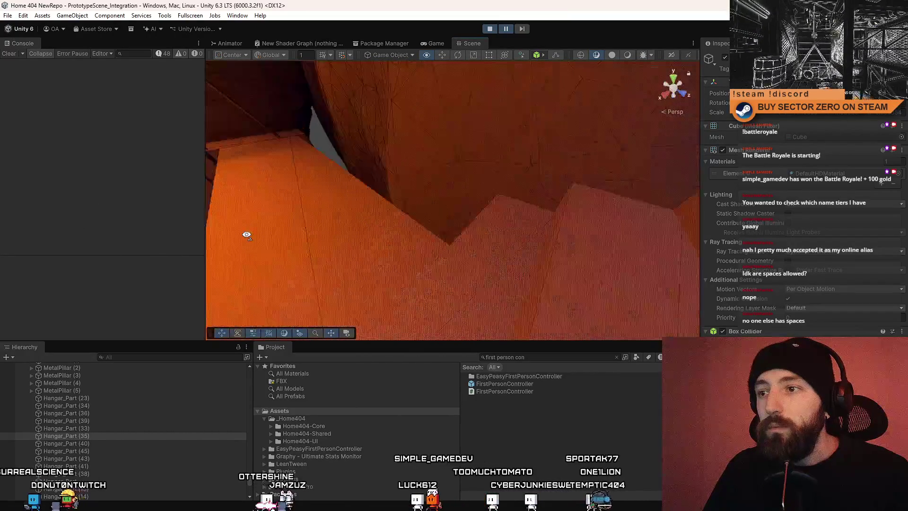
{"action": "left_click_drag", "start_coordinate": [530, 190], "coordinate": [583, 188]}
{"action": "left_click_drag", "start_coordinate": [458, 254], "coordinate": [379, 168]}
{"action": "mouse_move", "coordinate": [494, 159]}
{"action": "left_mouse_down"}
{"action": "mouse_move", "coordinate": [349, 235]}
{"action": "mouse_move", "coordinate": [353, 180]}
{"action": "left_mouse_up"}
{"action": "mouse_move", "coordinate": [401, 208]}
{"action": "left_mouse_down"}
{"action": "mouse_move", "coordinate": [518, 233]}
{"action": "mouse_move", "coordinate": [325, 225]}
{"action": "mouse_move", "coordinate": [312, 289]}
{"action": "mouse_move", "coordinate": [278, 299]}
{"action": "mouse_move", "coordinate": [648, 148]}
{"action": "mouse_move", "coordinate": [604, 148]}
{"action": "mouse_move", "coordinate": [636, 218]}
{"action": "mouse_move", "coordinate": [487, 239]}
{"action": "mouse_move", "coordinate": [518, 127]}
{"action": "left_mouse_up"}
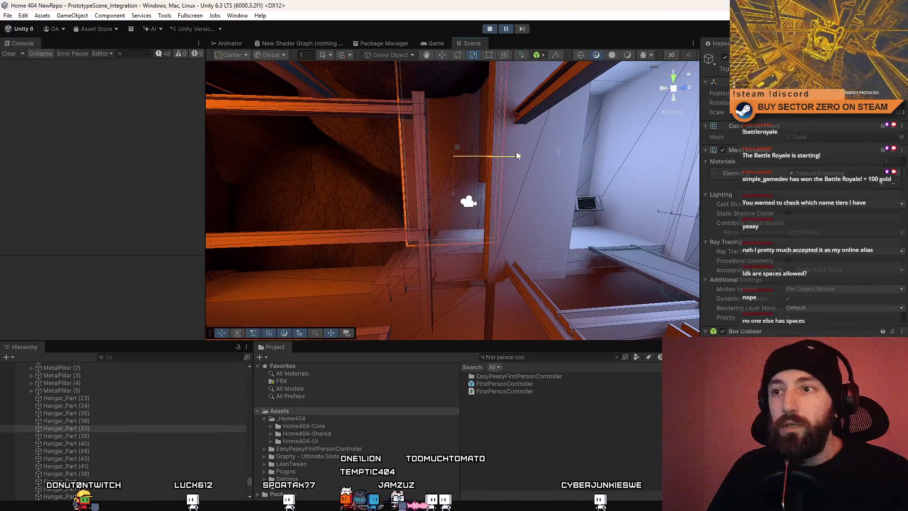
- Drag the tall collider cube by the corridor doorway down along its Y axis
{"action": "key", "text": "w"}
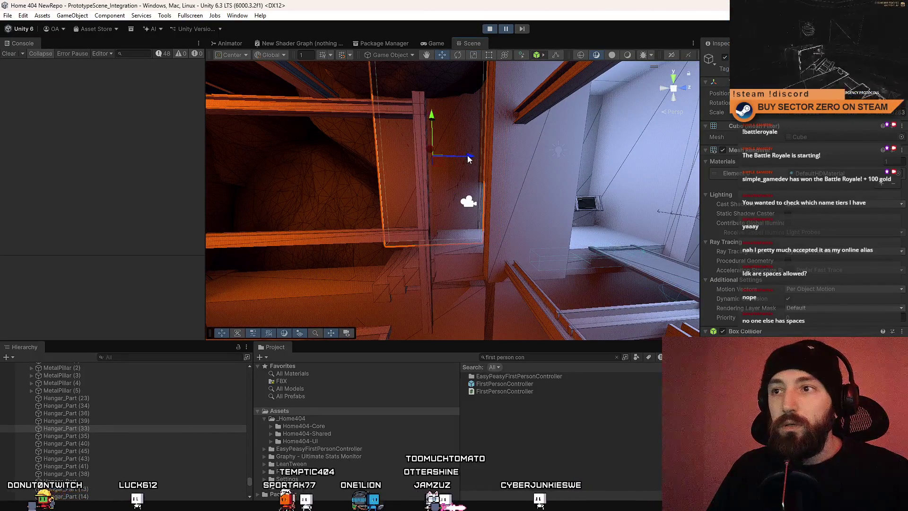
{"action": "left_click_drag", "start_coordinate": [468, 159], "coordinate": [504, 157]}
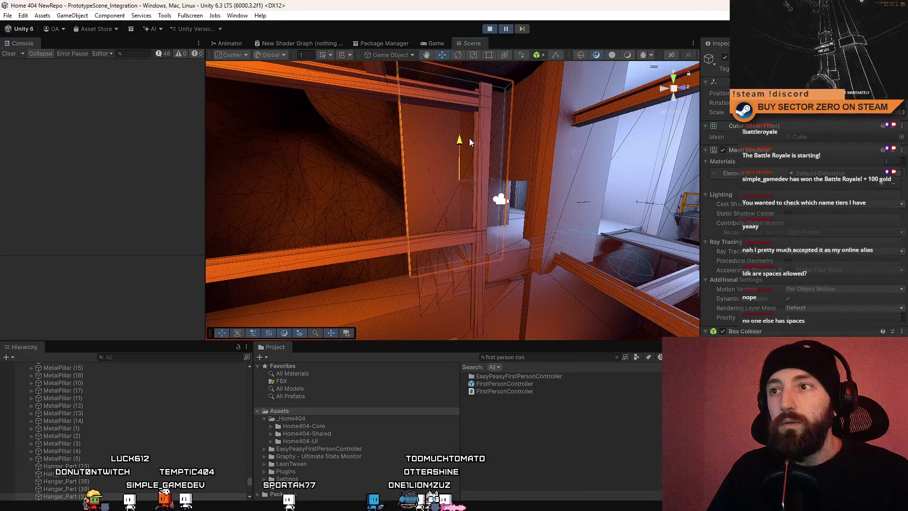
{"action": "mouse_move", "coordinate": [470, 141]}
{"action": "left_mouse_down"}
{"action": "mouse_move", "coordinate": [256, 106]}
{"action": "mouse_move", "coordinate": [303, 185]}
{"action": "left_mouse_up"}
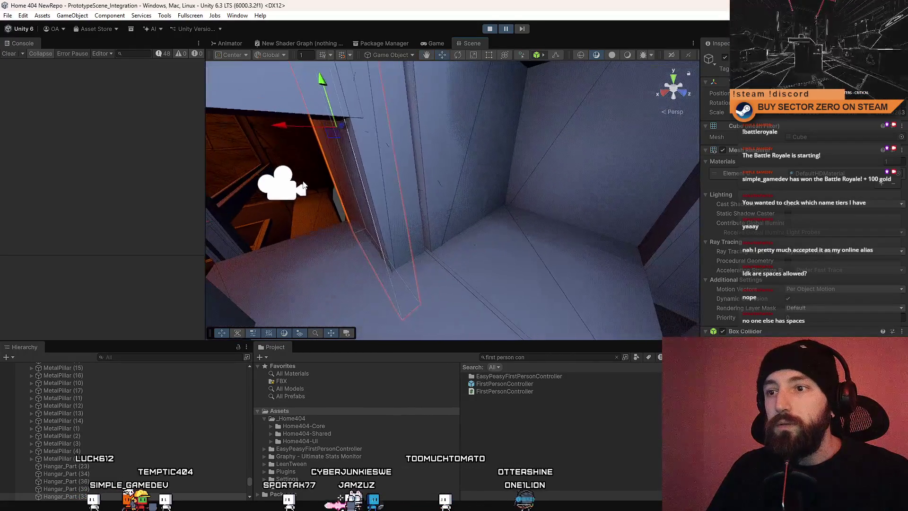
{"action": "left_click_drag", "start_coordinate": [458, 188], "coordinate": [533, 166]}
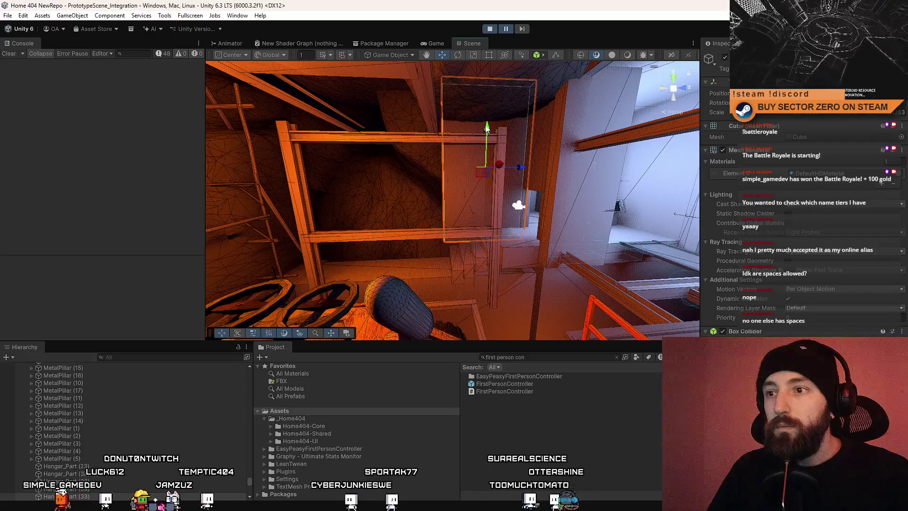
{"action": "left_click_drag", "start_coordinate": [487, 127], "coordinate": [487, 147]}
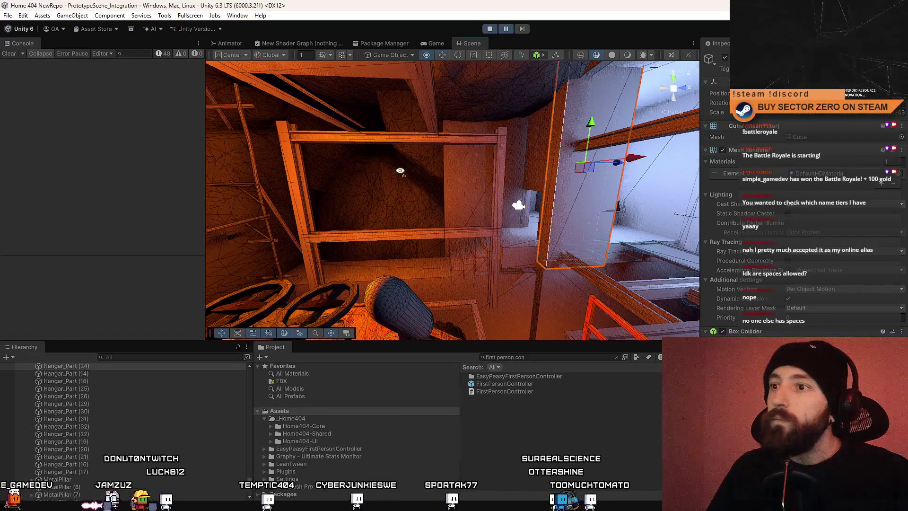
{"action": "mouse_move", "coordinate": [401, 170]}
{"action": "left_mouse_down"}
{"action": "mouse_move", "coordinate": [379, 127]}
{"action": "mouse_move", "coordinate": [188, 135]}
{"action": "mouse_move", "coordinate": [134, 155]}
{"action": "mouse_move", "coordinate": [138, 202]}
{"action": "mouse_move", "coordinate": [166, 92]}
{"action": "mouse_move", "coordinate": [706, 114]}
{"action": "mouse_move", "coordinate": [677, 104]}
{"action": "mouse_move", "coordinate": [411, 196]}
{"action": "mouse_move", "coordinate": [486, 172]}
{"action": "mouse_move", "coordinate": [585, 183]}
{"action": "mouse_move", "coordinate": [415, 209]}
{"action": "mouse_move", "coordinate": [497, 200]}
{"action": "mouse_move", "coordinate": [544, 213]}
{"action": "mouse_move", "coordinate": [695, 208]}
{"action": "left_mouse_up"}
{"action": "mouse_move", "coordinate": [789, 223]}
{"action": "left_mouse_down"}
{"action": "mouse_move", "coordinate": [444, 254]}
{"action": "mouse_move", "coordinate": [542, 217]}
{"action": "mouse_move", "coordinate": [588, 215]}
{"action": "mouse_move", "coordinate": [314, 132]}
{"action": "mouse_move", "coordinate": [303, 156]}
{"action": "mouse_move", "coordinate": [239, 197]}
{"action": "mouse_move", "coordinate": [592, 217]}
{"action": "mouse_move", "coordinate": [568, 189]}
{"action": "mouse_move", "coordinate": [511, 187]}
{"action": "left_mouse_up"}
- Select the long orange box along the hangar wall and drag it up on its Y axis
{"action": "left_click", "coordinate": [525, 177]}
{"action": "mouse_move", "coordinate": [477, 158]}
{"action": "left_mouse_down"}
{"action": "mouse_move", "coordinate": [525, 177]}
{"action": "mouse_move", "coordinate": [448, 160]}
{"action": "left_mouse_up"}
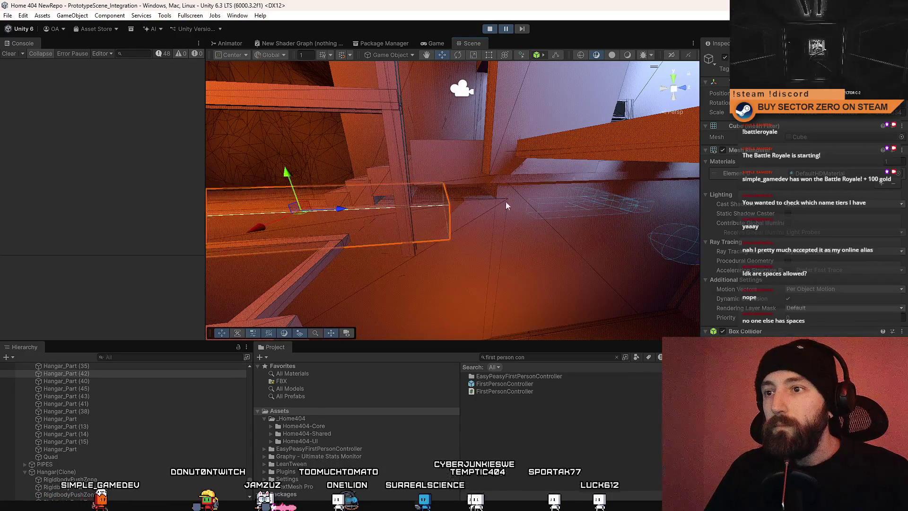
{"action": "left_click", "coordinate": [449, 204]}
{"action": "left_click", "coordinate": [415, 190]}
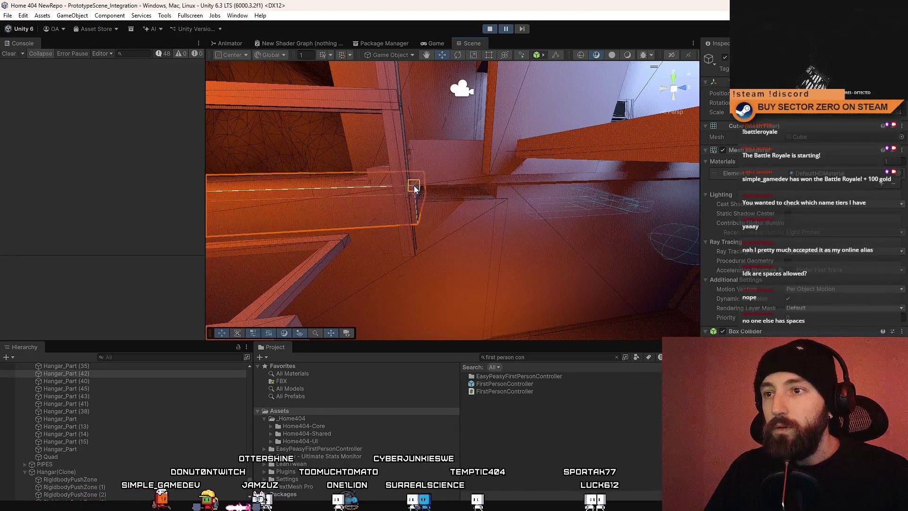
{"action": "left_click_drag", "start_coordinate": [470, 204], "coordinate": [411, 198]}
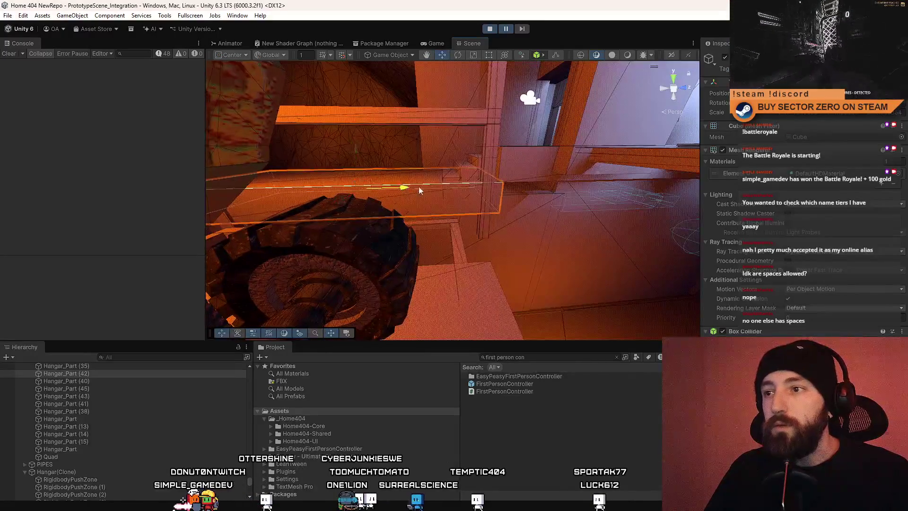
{"action": "scroll", "coordinate": [453, 175], "scroll_direction": "up", "scroll_amount": 3}
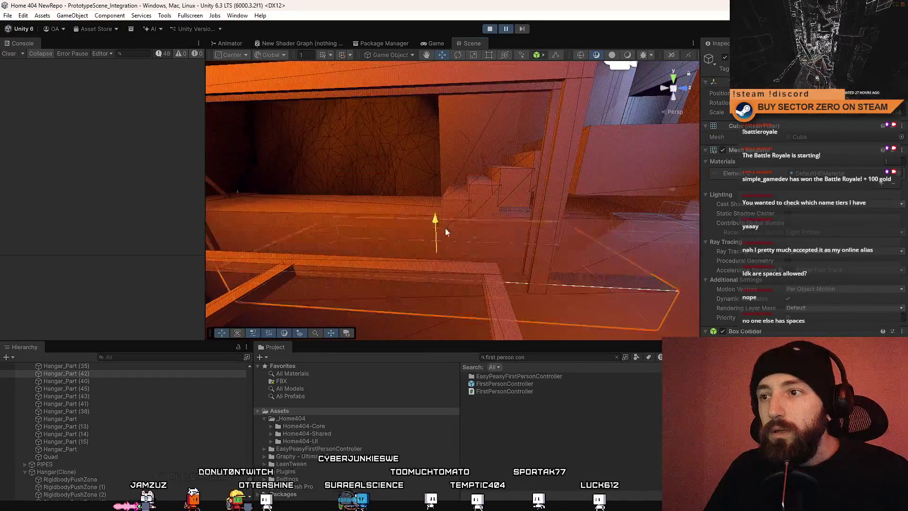
{"action": "left_click_drag", "start_coordinate": [466, 203], "coordinate": [482, 226]}
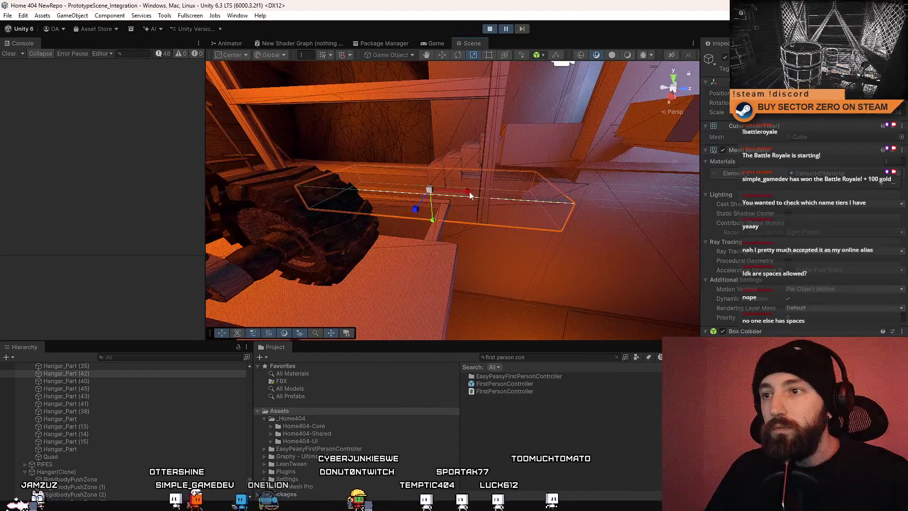
{"action": "mouse_move", "coordinate": [552, 193]}
{"action": "left_mouse_down"}
{"action": "mouse_move", "coordinate": [366, 188]}
{"action": "mouse_move", "coordinate": [399, 184]}
{"action": "mouse_move", "coordinate": [385, 188]}
{"action": "left_mouse_up"}
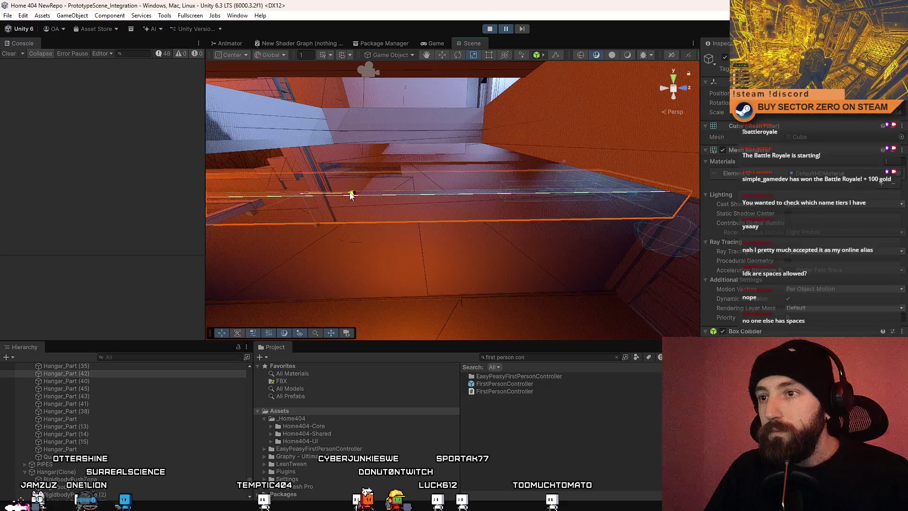
{"action": "left_click_drag", "start_coordinate": [351, 195], "coordinate": [362, 195]}
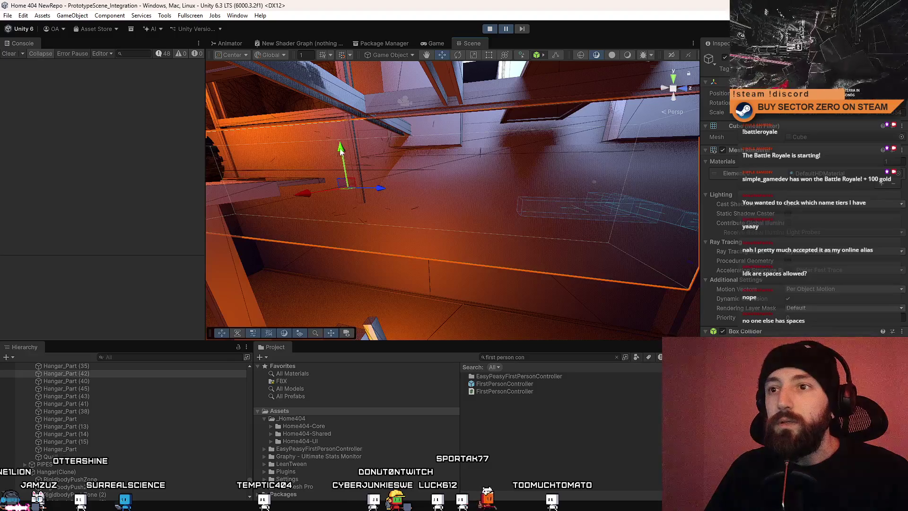
{"action": "left_click_drag", "start_coordinate": [368, 258], "coordinate": [363, 272]}
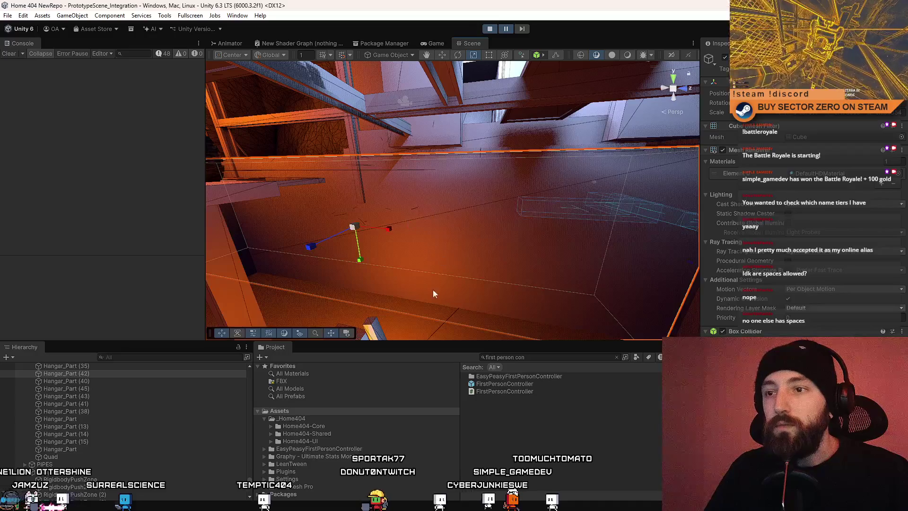
{"action": "mouse_move", "coordinate": [429, 259]}
{"action": "left_mouse_down"}
{"action": "mouse_move", "coordinate": [164, 234]}
{"action": "mouse_move", "coordinate": [619, 219]}
{"action": "mouse_move", "coordinate": [371, 218]}
{"action": "mouse_move", "coordinate": [176, 135]}
{"action": "mouse_move", "coordinate": [470, 229]}
{"action": "mouse_move", "coordinate": [583, 347]}
{"action": "mouse_move", "coordinate": [341, 315]}
{"action": "mouse_move", "coordinate": [346, 291]}
{"action": "mouse_move", "coordinate": [482, 336]}
{"action": "mouse_move", "coordinate": [579, 342]}
{"action": "mouse_move", "coordinate": [637, 331]}
{"action": "mouse_move", "coordinate": [586, 226]}
{"action": "mouse_move", "coordinate": [378, 170]}
{"action": "mouse_move", "coordinate": [526, 354]}
{"action": "mouse_move", "coordinate": [641, 331]}
{"action": "mouse_move", "coordinate": [537, 257]}
{"action": "mouse_move", "coordinate": [539, 241]}
{"action": "mouse_move", "coordinate": [371, 304]}
{"action": "mouse_move", "coordinate": [168, 306]}
{"action": "mouse_move", "coordinate": [117, 287]}
{"action": "mouse_move", "coordinate": [91, 300]}
{"action": "mouse_move", "coordinate": [147, 265]}
{"action": "mouse_move", "coordinate": [115, 296]}
{"action": "mouse_move", "coordinate": [127, 316]}
{"action": "mouse_move", "coordinate": [577, 307]}
{"action": "mouse_move", "coordinate": [492, 314]}
{"action": "mouse_move", "coordinate": [473, 254]}
{"action": "mouse_move", "coordinate": [553, 221]}
{"action": "mouse_move", "coordinate": [402, 266]}
{"action": "mouse_move", "coordinate": [345, 229]}
{"action": "mouse_move", "coordinate": [320, 300]}
{"action": "mouse_move", "coordinate": [312, 229]}
{"action": "mouse_move", "coordinate": [237, 250]}
{"action": "mouse_move", "coordinate": [594, 240]}
{"action": "mouse_move", "coordinate": [339, 308]}
{"action": "mouse_move", "coordinate": [324, 161]}
{"action": "left_mouse_up"}
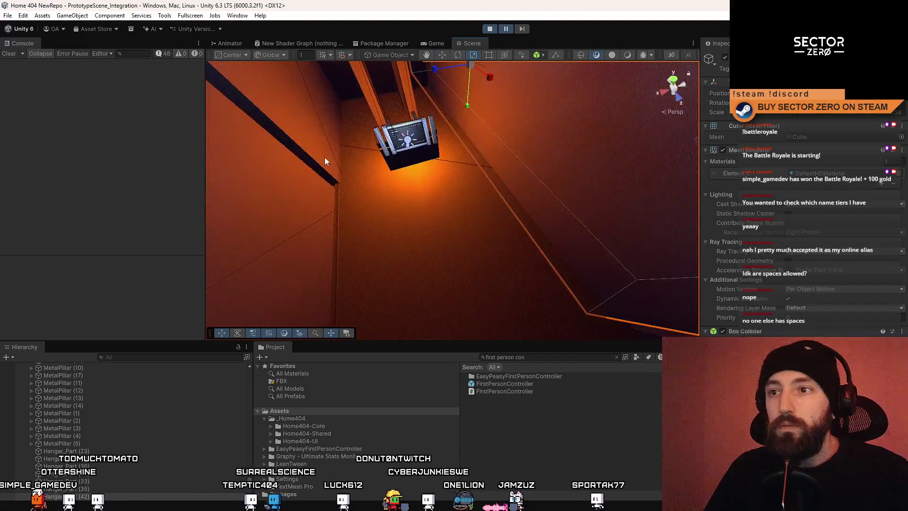
- Select the ramp beam beside the parked vehicle and orbit around to inspect it
{"action": "mouse_move", "coordinate": [481, 233]}
{"action": "left_mouse_down"}
{"action": "mouse_move", "coordinate": [170, 136]}
{"action": "mouse_move", "coordinate": [876, 164]}
{"action": "mouse_move", "coordinate": [798, 236]}
{"action": "mouse_move", "coordinate": [348, 203]}
{"action": "mouse_move", "coordinate": [426, 209]}
{"action": "mouse_move", "coordinate": [325, 189]}
{"action": "mouse_move", "coordinate": [361, 204]}
{"action": "mouse_move", "coordinate": [655, 266]}
{"action": "mouse_move", "coordinate": [626, 187]}
{"action": "mouse_move", "coordinate": [412, 215]}
{"action": "mouse_move", "coordinate": [433, 244]}
{"action": "left_mouse_up"}
{"action": "mouse_move", "coordinate": [362, 250]}
{"action": "left_mouse_down"}
{"action": "mouse_move", "coordinate": [418, 248]}
{"action": "mouse_move", "coordinate": [400, 245]}
{"action": "mouse_move", "coordinate": [398, 217]}
{"action": "mouse_move", "coordinate": [450, 225]}
{"action": "mouse_move", "coordinate": [387, 196]}
{"action": "left_mouse_up"}
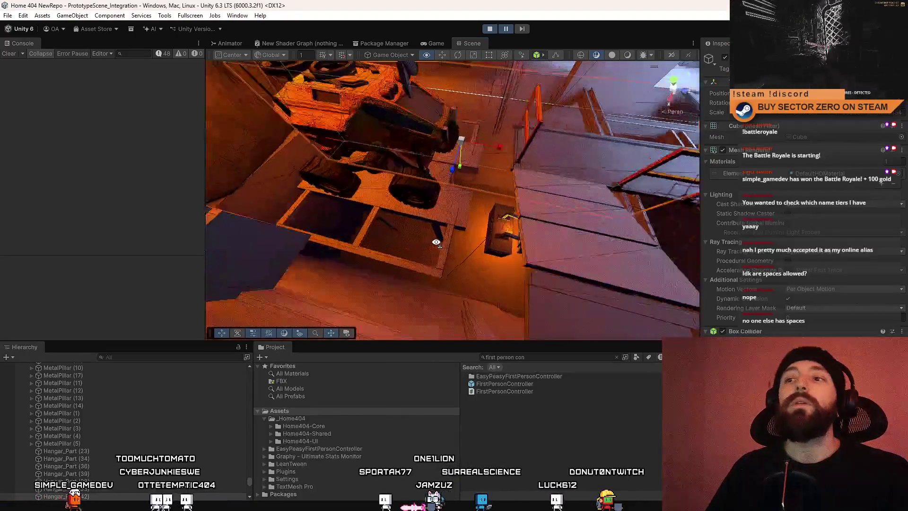
{"action": "left_click", "coordinate": [436, 220]}
{"action": "mouse_move", "coordinate": [265, 177]}
{"action": "left_mouse_down"}
{"action": "mouse_move", "coordinate": [422, 176]}
{"action": "mouse_move", "coordinate": [395, 166]}
{"action": "left_mouse_up"}
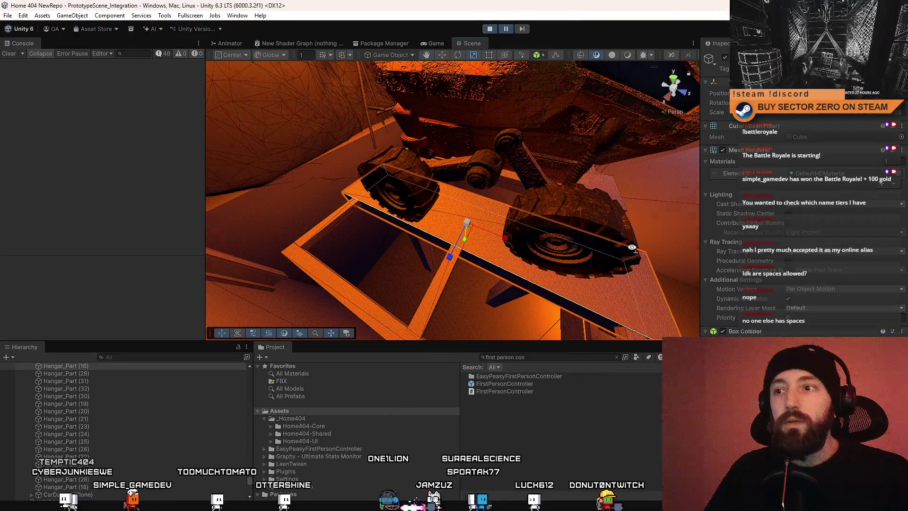
{"action": "mouse_move", "coordinate": [633, 247]}
{"action": "left_mouse_down"}
{"action": "mouse_move", "coordinate": [688, 215]}
{"action": "mouse_move", "coordinate": [456, 169]}
{"action": "mouse_move", "coordinate": [537, 176]}
{"action": "mouse_move", "coordinate": [513, 209]}
{"action": "mouse_move", "coordinate": [347, 255]}
{"action": "mouse_move", "coordinate": [261, 233]}
{"action": "mouse_move", "coordinate": [643, 142]}
{"action": "mouse_move", "coordinate": [596, 217]}
{"action": "mouse_move", "coordinate": [332, 230]}
{"action": "mouse_move", "coordinate": [474, 176]}
{"action": "mouse_move", "coordinate": [440, 207]}
{"action": "left_mouse_up"}
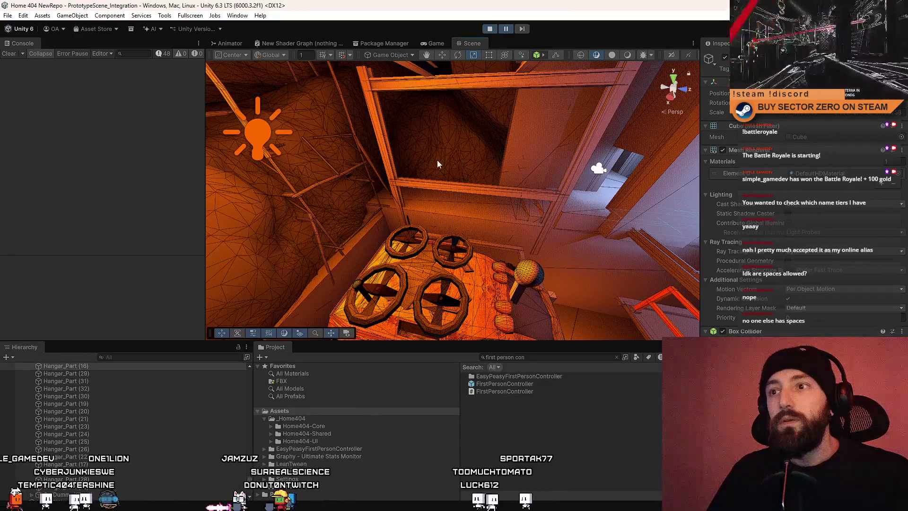
{"action": "mouse_move", "coordinate": [437, 164]}
{"action": "left_mouse_down"}
{"action": "mouse_move", "coordinate": [188, 193]}
{"action": "mouse_move", "coordinate": [458, 208]}
{"action": "mouse_move", "coordinate": [502, 257]}
{"action": "mouse_move", "coordinate": [491, 242]}
{"action": "mouse_move", "coordinate": [416, 240]}
{"action": "left_mouse_up"}
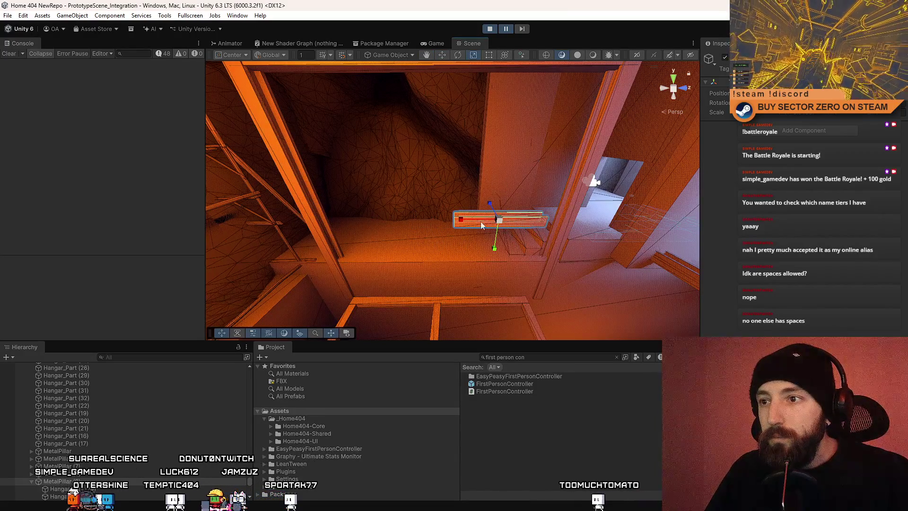
- Slide the beam right, tilt it into a steep diagonal, and shift it further right
{"action": "key", "text": "w"}
{"action": "mouse_move", "coordinate": [539, 220]}
{"action": "left_mouse_down"}
{"action": "mouse_move", "coordinate": [552, 219]}
{"action": "mouse_move", "coordinate": [435, 236]}
{"action": "mouse_move", "coordinate": [152, 195]}
{"action": "mouse_move", "coordinate": [158, 249]}
{"action": "mouse_move", "coordinate": [848, 260]}
{"action": "mouse_move", "coordinate": [128, 265]}
{"action": "mouse_move", "coordinate": [511, 236]}
{"action": "left_mouse_up"}
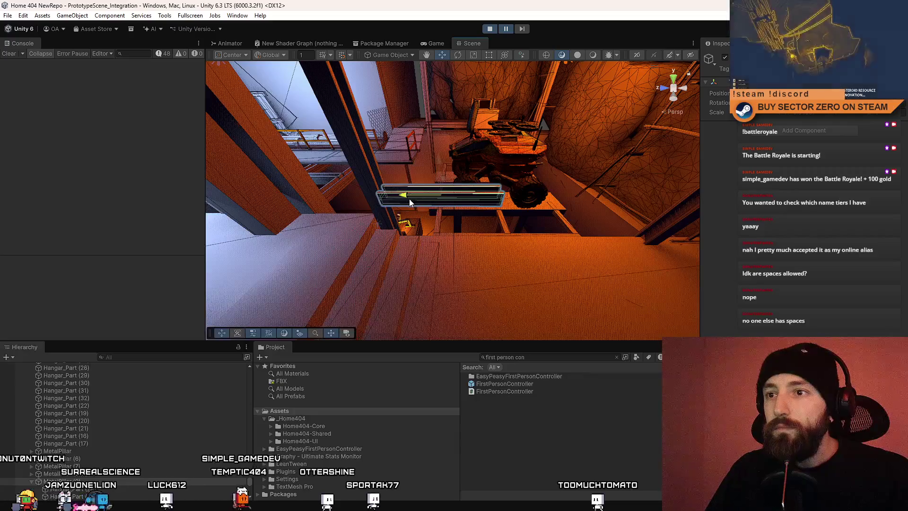
{"action": "mouse_move", "coordinate": [410, 199]}
{"action": "left_mouse_down"}
{"action": "mouse_move", "coordinate": [442, 200]}
{"action": "mouse_move", "coordinate": [419, 194]}
{"action": "left_mouse_up"}
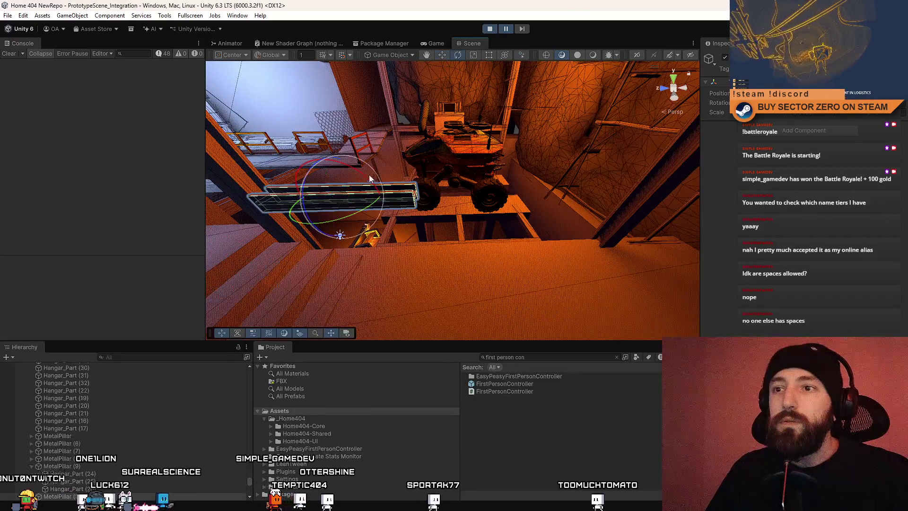
{"action": "left_click_drag", "start_coordinate": [360, 174], "coordinate": [211, 164]}
{"action": "key", "text": "w"}
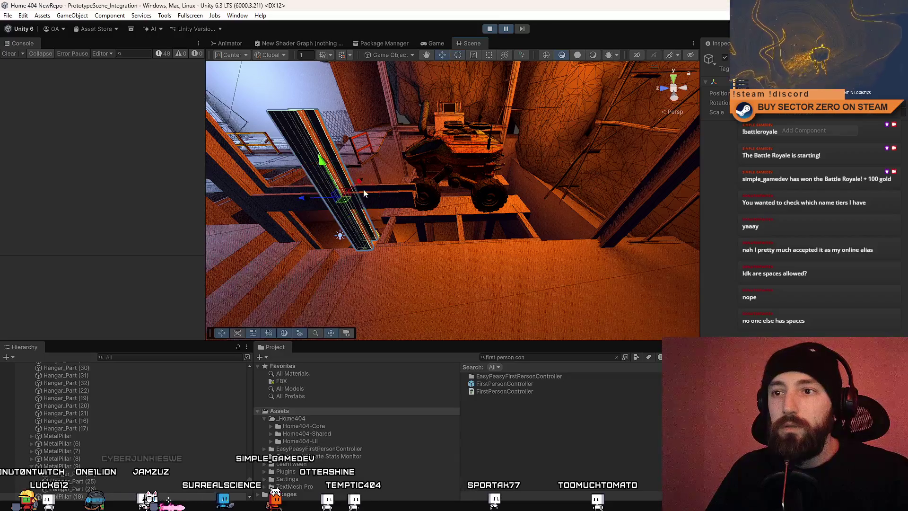
{"action": "mouse_move", "coordinate": [305, 198]}
{"action": "left_mouse_down"}
{"action": "mouse_move", "coordinate": [405, 198]}
{"action": "mouse_move", "coordinate": [393, 204]}
{"action": "mouse_move", "coordinate": [398, 191]}
{"action": "left_mouse_up"}
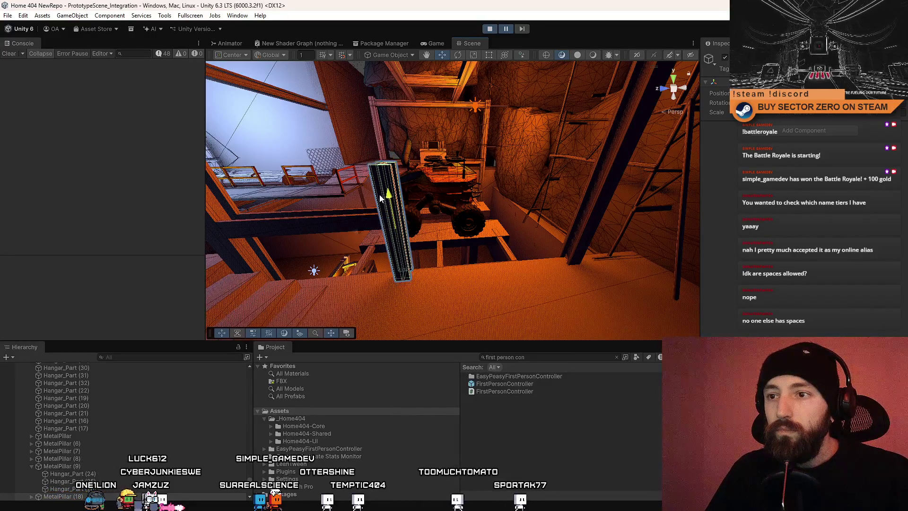
- Move the beam up and to the left, checking it from other angles
{"action": "mouse_move", "coordinate": [379, 194]}
{"action": "left_mouse_down"}
{"action": "mouse_move", "coordinate": [290, 145]}
{"action": "mouse_move", "coordinate": [362, 217]}
{"action": "mouse_move", "coordinate": [568, 200]}
{"action": "mouse_move", "coordinate": [620, 210]}
{"action": "left_mouse_up"}
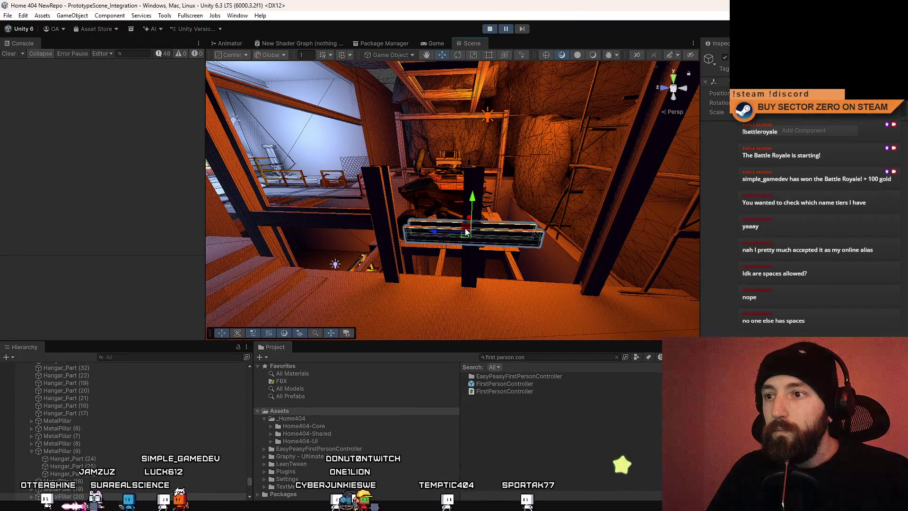
{"action": "mouse_move", "coordinate": [466, 231]}
{"action": "left_mouse_down"}
{"action": "mouse_move", "coordinate": [416, 176]}
{"action": "mouse_move", "coordinate": [415, 154]}
{"action": "mouse_move", "coordinate": [421, 180]}
{"action": "mouse_move", "coordinate": [413, 173]}
{"action": "left_mouse_up"}
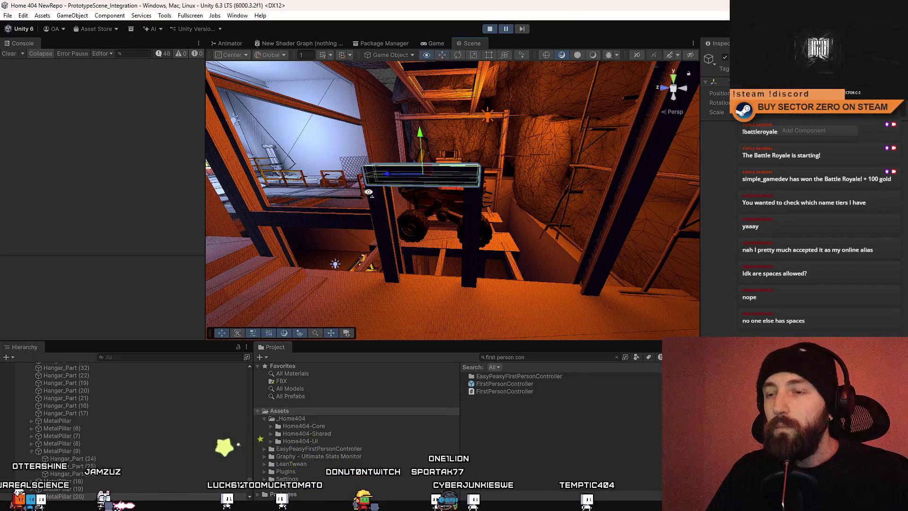
{"action": "mouse_move", "coordinate": [390, 175]}
{"action": "left_mouse_down"}
{"action": "mouse_move", "coordinate": [411, 223]}
{"action": "mouse_move", "coordinate": [281, 195]}
{"action": "left_mouse_up"}
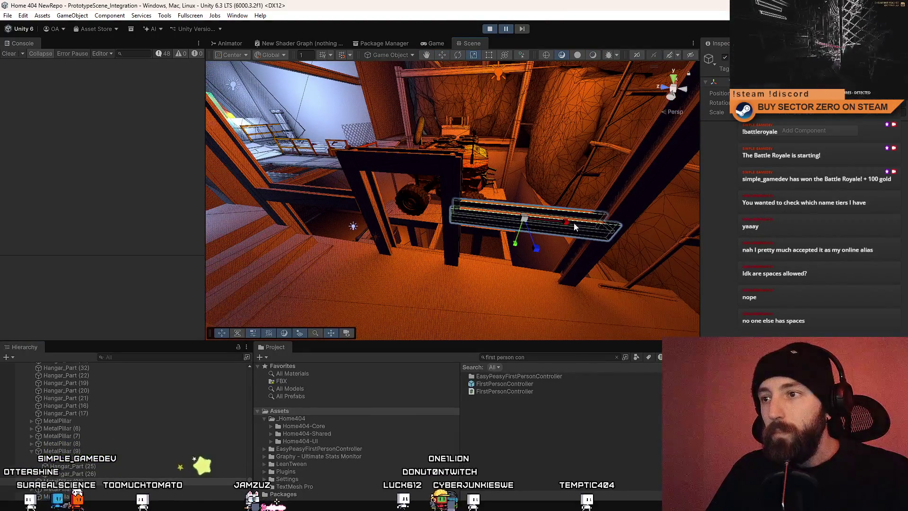
{"action": "mouse_move", "coordinate": [475, 303]}
{"action": "left_mouse_down"}
{"action": "mouse_move", "coordinate": [25, 223]}
{"action": "mouse_move", "coordinate": [13, 212]}
{"action": "mouse_move", "coordinate": [118, 202]}
{"action": "mouse_move", "coordinate": [85, 282]}
{"action": "mouse_move", "coordinate": [178, 233]}
{"action": "mouse_move", "coordinate": [130, 217]}
{"action": "mouse_move", "coordinate": [475, 203]}
{"action": "left_mouse_up"}
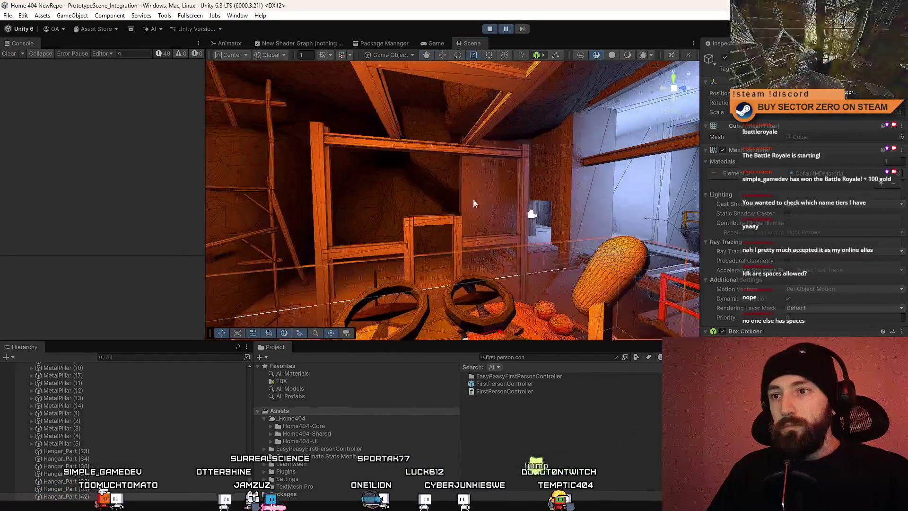
- Select the short crossbeam's MetalPillar group in the wooden framing beside the wheels
{"action": "mouse_move", "coordinate": [472, 246]}
{"action": "left_mouse_down"}
{"action": "mouse_move", "coordinate": [453, 289]}
{"action": "mouse_move", "coordinate": [156, 307]}
{"action": "mouse_move", "coordinate": [72, 297]}
{"action": "mouse_move", "coordinate": [239, 285]}
{"action": "mouse_move", "coordinate": [518, 289]}
{"action": "mouse_move", "coordinate": [433, 272]}
{"action": "mouse_move", "coordinate": [425, 219]}
{"action": "left_mouse_up"}
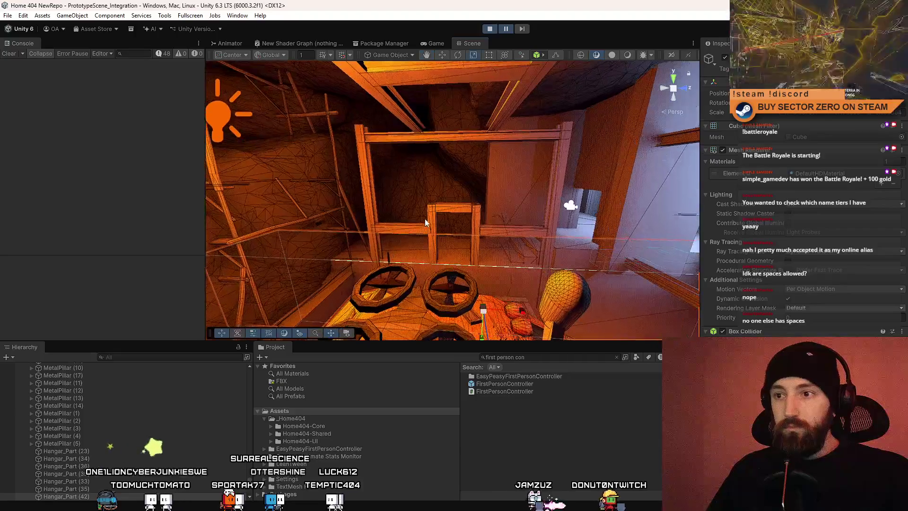
{"action": "left_click", "coordinate": [473, 236]}
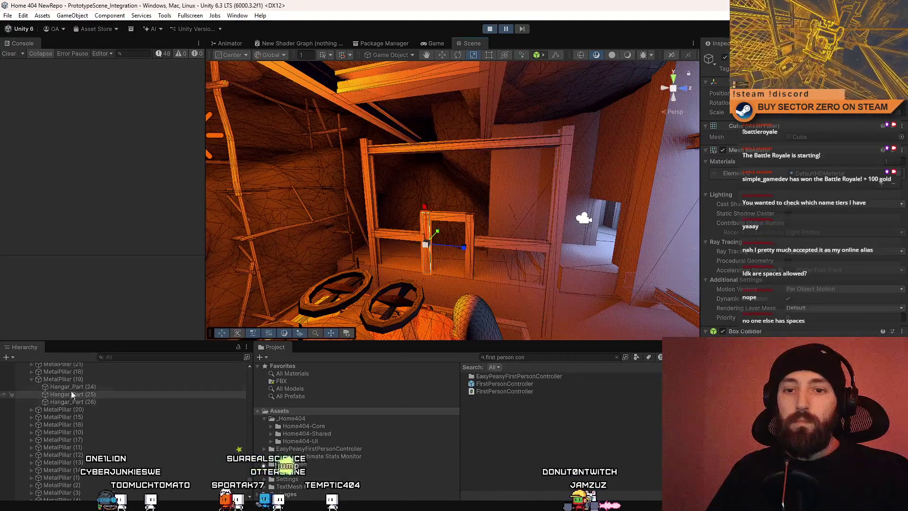
{"action": "left_click", "coordinate": [94, 381]}
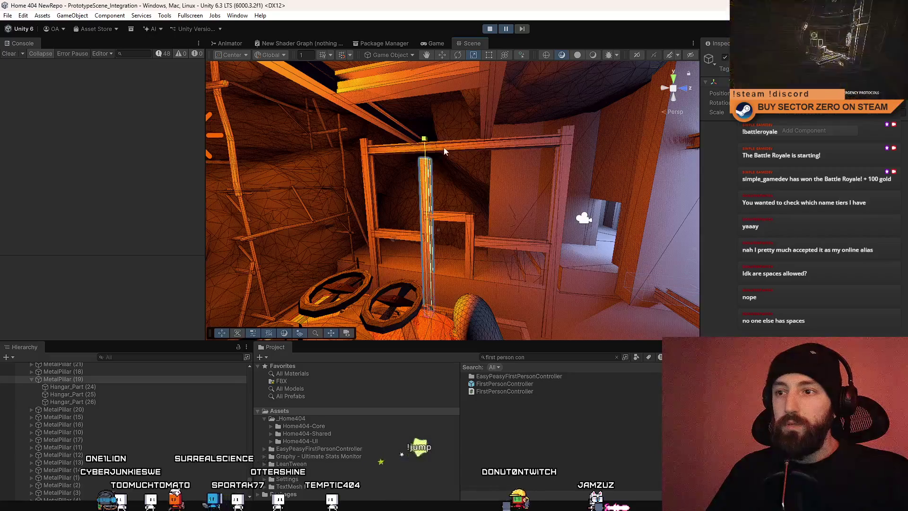
{"action": "left_click", "coordinate": [467, 136]}
{"action": "mouse_move", "coordinate": [467, 135]}
{"action": "left_mouse_down"}
{"action": "mouse_move", "coordinate": [528, 218]}
{"action": "mouse_move", "coordinate": [487, 224]}
{"action": "mouse_move", "coordinate": [479, 213]}
{"action": "mouse_move", "coordinate": [418, 233]}
{"action": "mouse_move", "coordinate": [474, 248]}
{"action": "mouse_move", "coordinate": [506, 242]}
{"action": "mouse_move", "coordinate": [405, 225]}
{"action": "left_mouse_up"}
{"action": "left_click", "coordinate": [405, 226]}
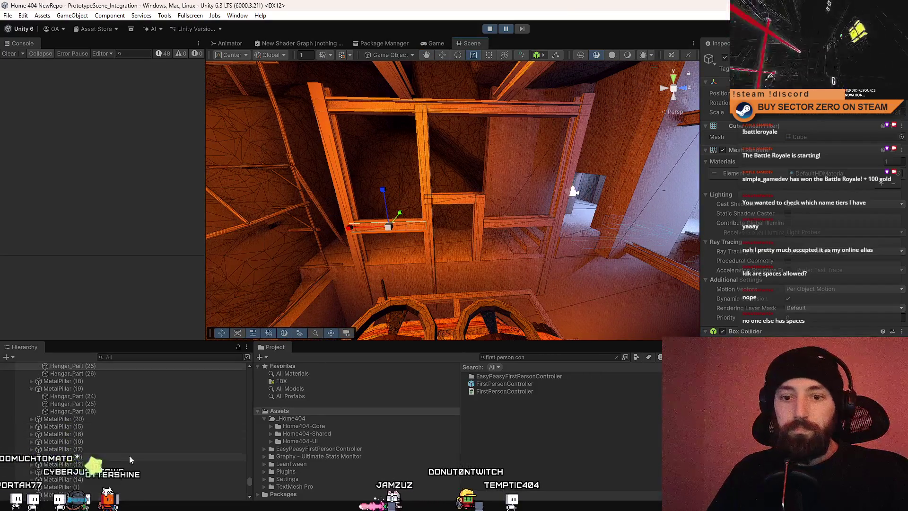
{"action": "left_click", "coordinate": [386, 227]}
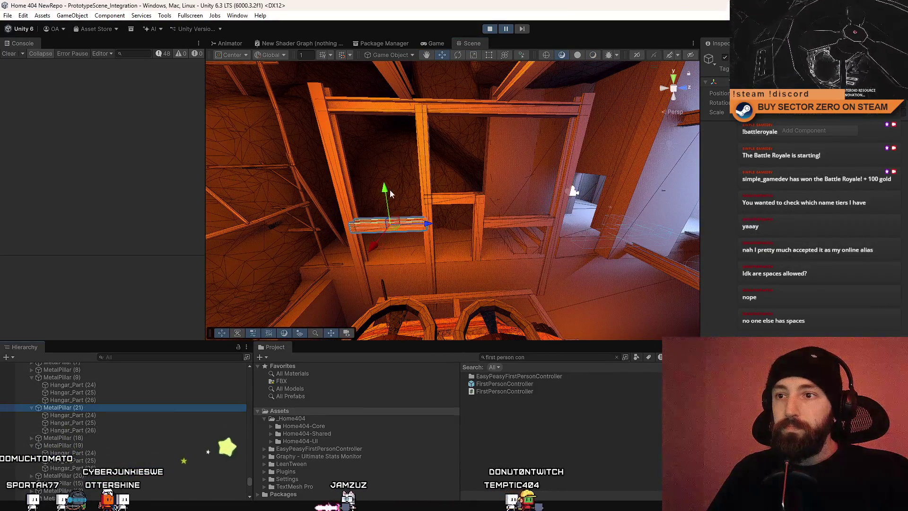
- Raise the crossbeam within the frame, then lower it and undo the change
{"action": "mouse_move", "coordinate": [390, 191]}
{"action": "left_mouse_down"}
{"action": "mouse_move", "coordinate": [383, 112]}
{"action": "mouse_move", "coordinate": [377, 127]}
{"action": "mouse_move", "coordinate": [411, 243]}
{"action": "mouse_move", "coordinate": [378, 181]}
{"action": "left_mouse_up"}
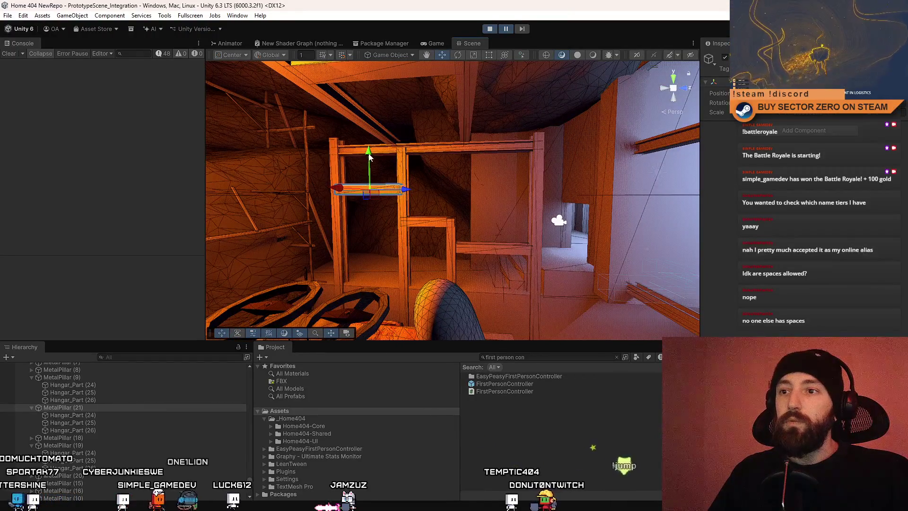
{"action": "mouse_move", "coordinate": [381, 230]}
{"action": "left_mouse_down"}
{"action": "mouse_move", "coordinate": [376, 253]}
{"action": "mouse_move", "coordinate": [373, 244]}
{"action": "left_mouse_up"}
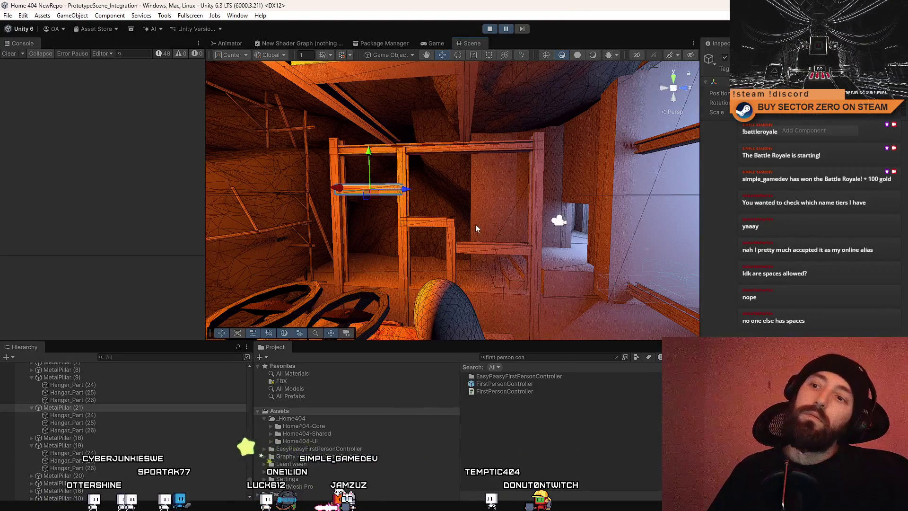
{"action": "key", "text": "ctrl+z"}
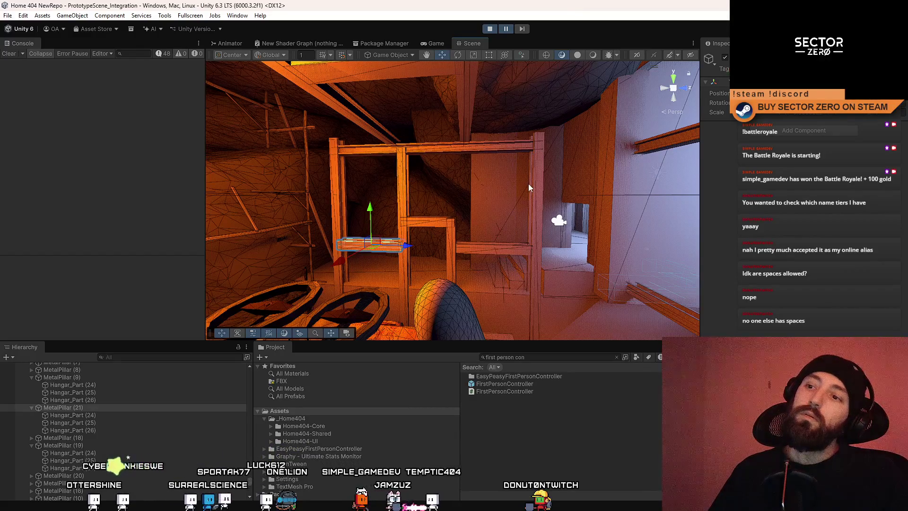
{"action": "mouse_move", "coordinate": [527, 294]}
{"action": "left_mouse_down"}
{"action": "mouse_move", "coordinate": [495, 303]}
{"action": "mouse_move", "coordinate": [461, 284]}
{"action": "left_mouse_up"}
- Select MetalPillar (18), frame it, and fly out to a wide hangar view
{"action": "left_click", "coordinate": [452, 278]}
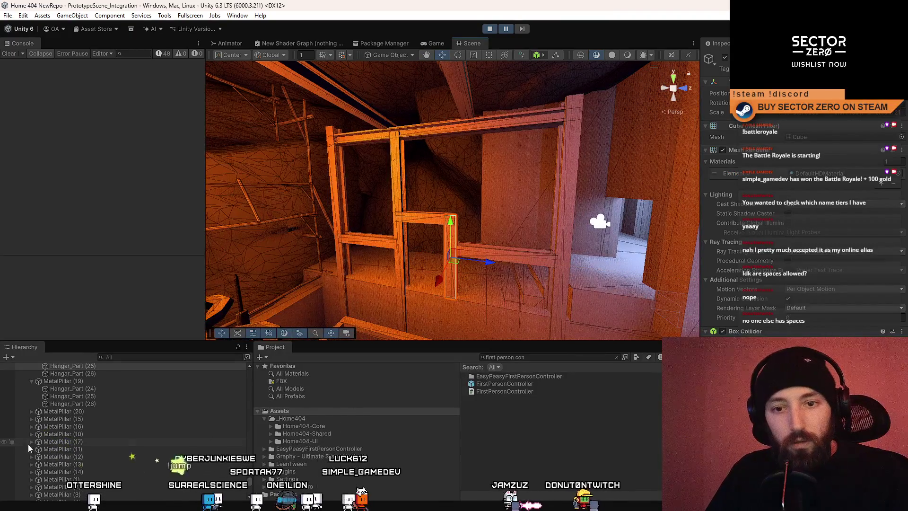
{"action": "scroll", "coordinate": [28, 448], "scroll_direction": "up", "scroll_amount": 3}
{"action": "left_click", "coordinate": [63, 408]}
{"action": "key", "text": "f"}
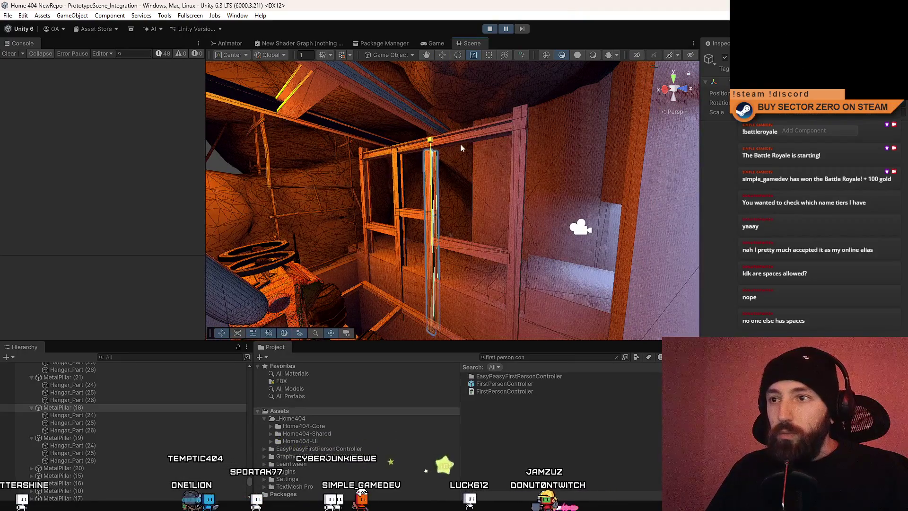
{"action": "mouse_move", "coordinate": [465, 135]}
{"action": "left_mouse_down"}
{"action": "mouse_move", "coordinate": [581, 240]}
{"action": "mouse_move", "coordinate": [405, 233]}
{"action": "mouse_move", "coordinate": [488, 152]}
{"action": "left_mouse_up"}
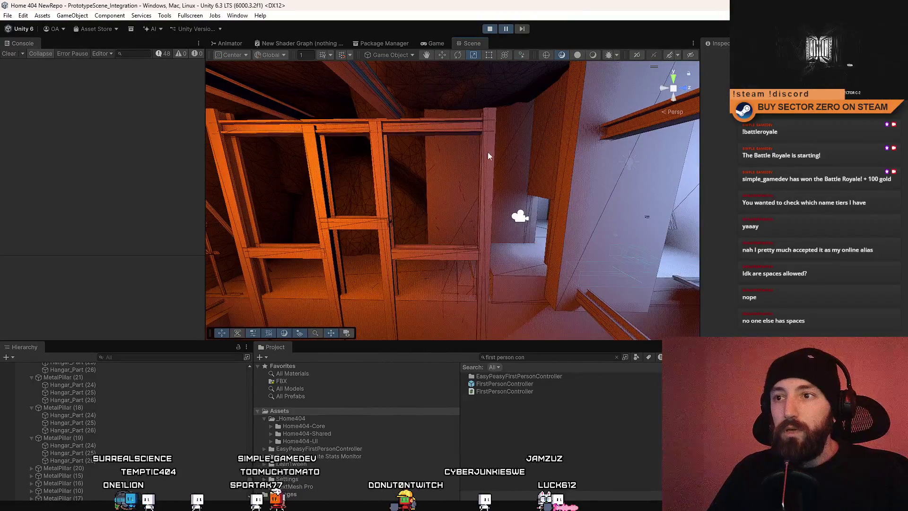
{"action": "left_click_drag", "start_coordinate": [387, 208], "coordinate": [577, 236]}
{"action": "left_click", "coordinate": [511, 232]}
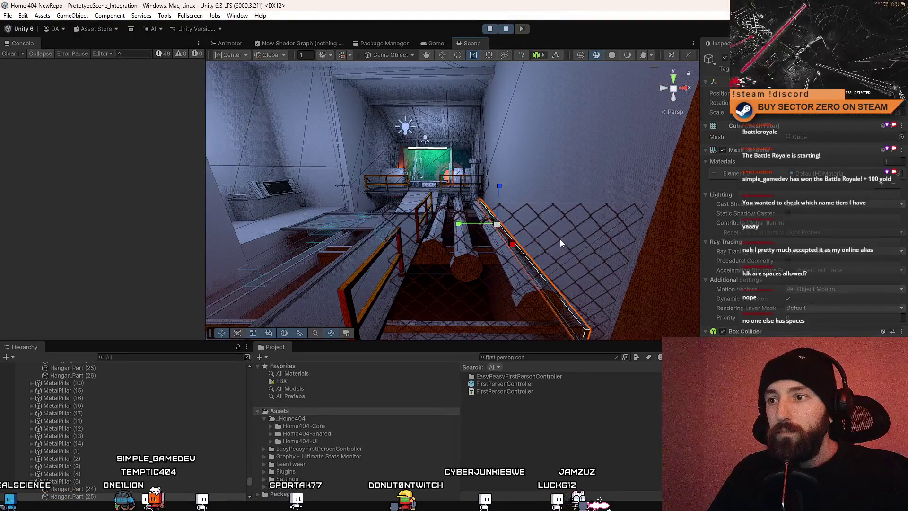
- Select the chain-link fence panel, frame it, and raise it slightly
{"action": "left_click", "coordinate": [560, 239]}
{"action": "left_click_drag", "start_coordinate": [580, 195], "coordinate": [538, 245]}
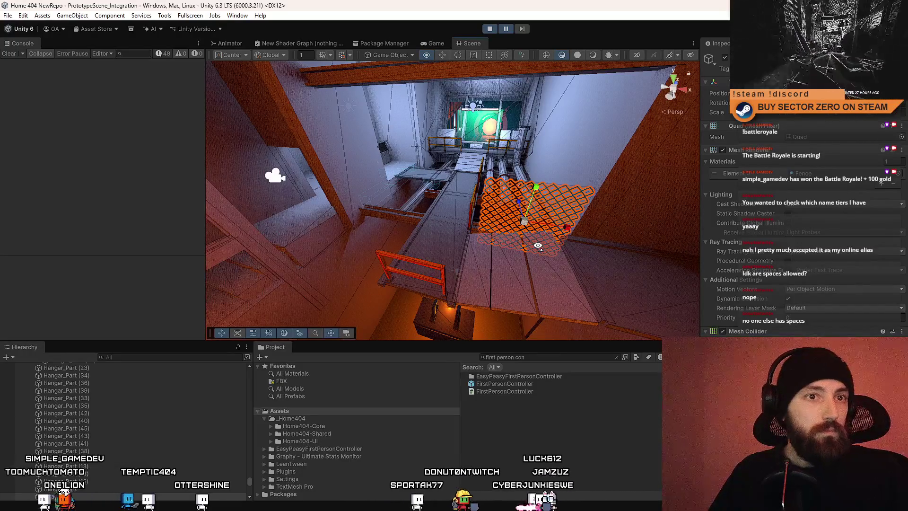
{"action": "scroll", "coordinate": [500, 281], "scroll_direction": "up", "scroll_amount": 8}
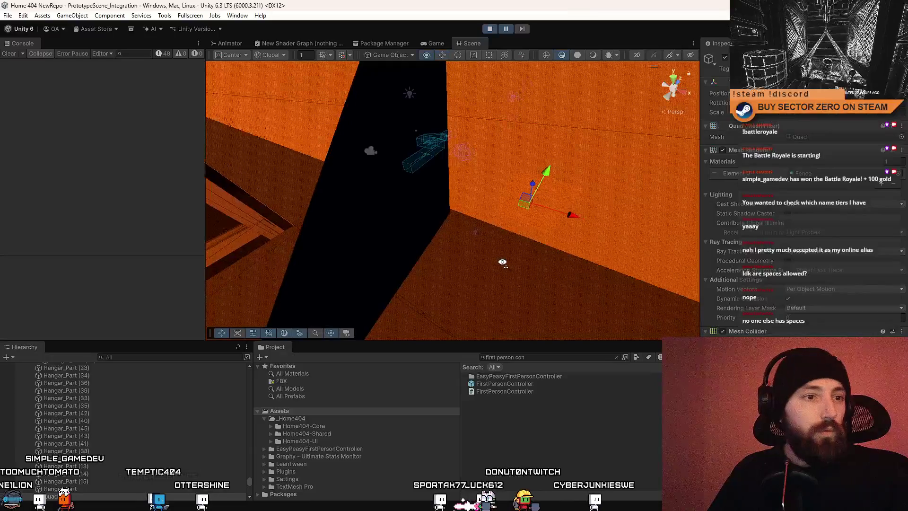
{"action": "mouse_move", "coordinate": [502, 262]}
{"action": "left_mouse_down"}
{"action": "mouse_move", "coordinate": [483, 253]}
{"action": "mouse_move", "coordinate": [539, 230]}
{"action": "left_mouse_up"}
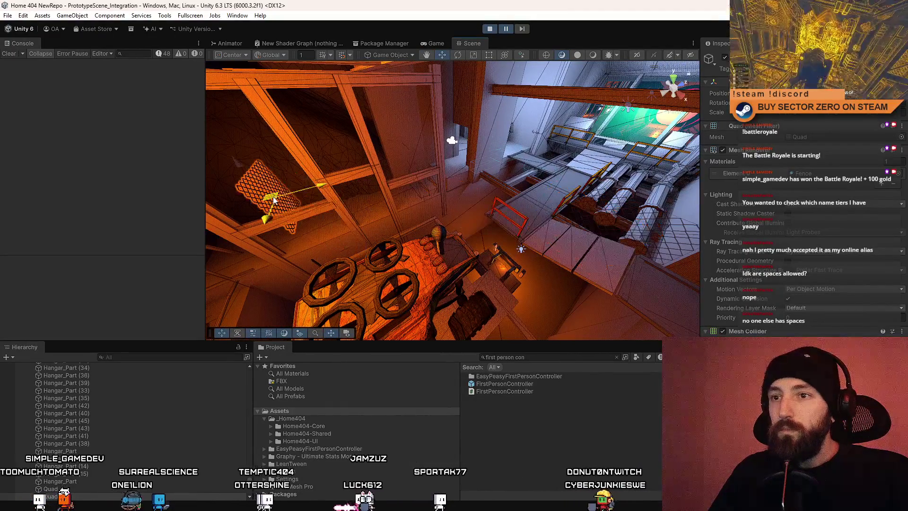
{"action": "key", "text": "f"}
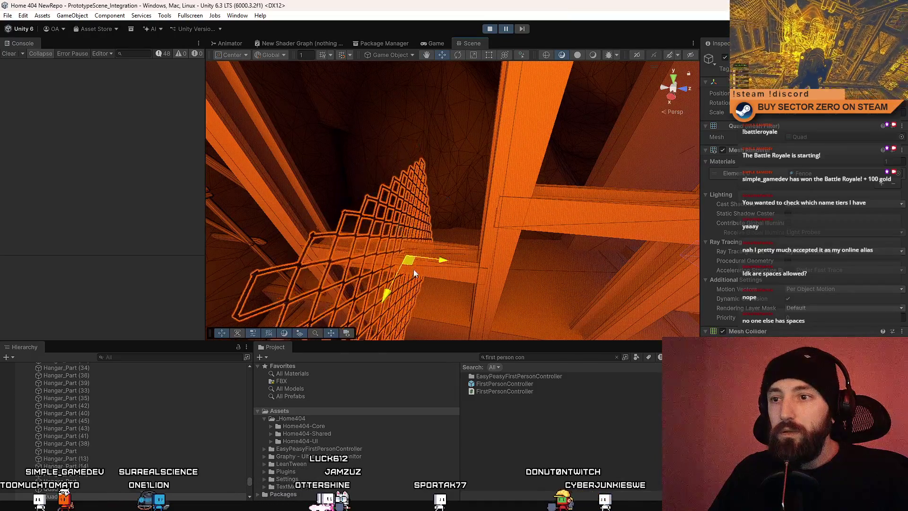
{"action": "mouse_move", "coordinate": [414, 274]}
{"action": "left_mouse_down"}
{"action": "mouse_move", "coordinate": [331, 288]}
{"action": "mouse_move", "coordinate": [542, 284]}
{"action": "mouse_move", "coordinate": [417, 258]}
{"action": "mouse_move", "coordinate": [464, 177]}
{"action": "mouse_move", "coordinate": [440, 100]}
{"action": "left_mouse_up"}
{"action": "key", "text": "e"}
{"action": "key", "text": "w"}
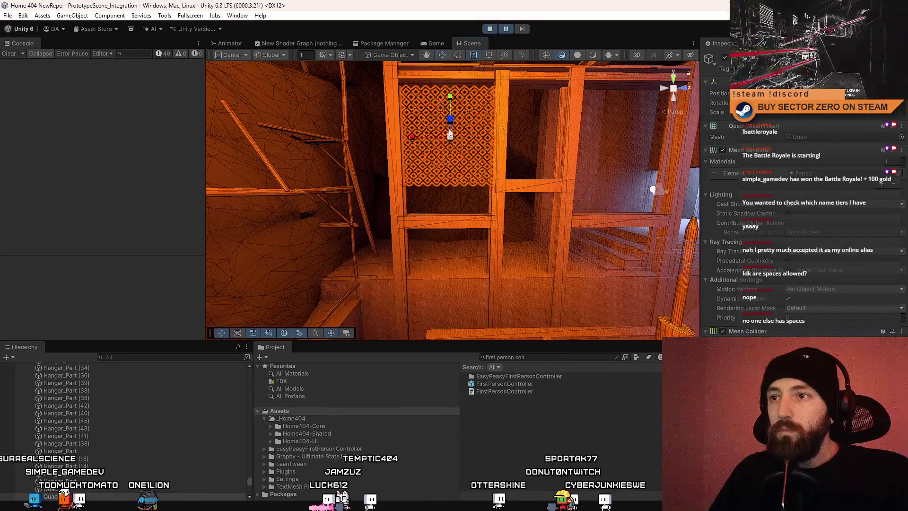
{"action": "mouse_move", "coordinate": [453, 134]}
{"action": "left_mouse_down"}
{"action": "mouse_move", "coordinate": [454, 98]}
{"action": "mouse_move", "coordinate": [482, 197]}
{"action": "left_mouse_up"}
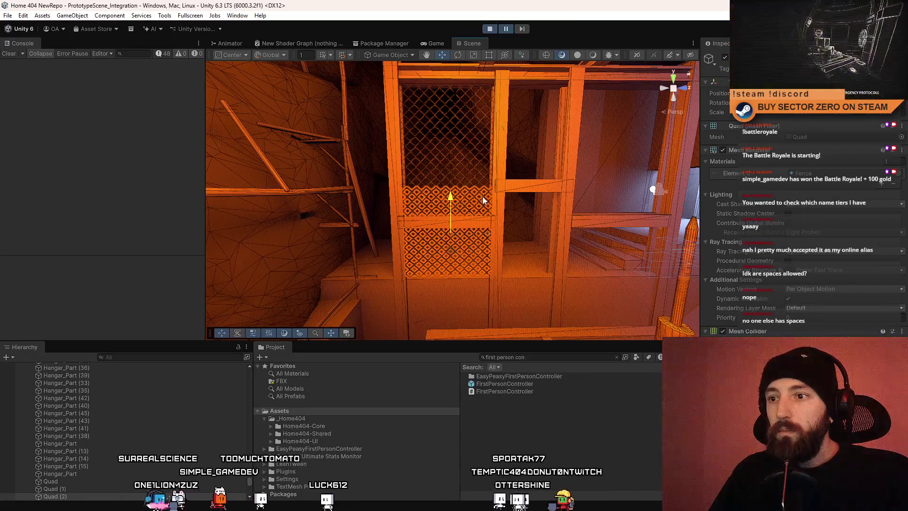
- Select the lower fence panel Quad (2) and try it in the right opening, then undo
{"action": "left_click", "coordinate": [520, 235]}
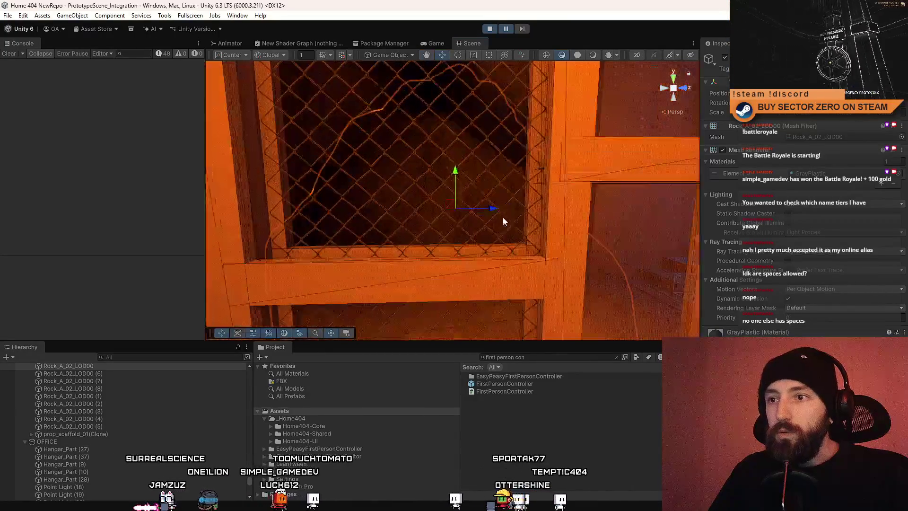
{"action": "left_click", "coordinate": [411, 178]}
{"action": "left_click_drag", "start_coordinate": [468, 199], "coordinate": [433, 191]}
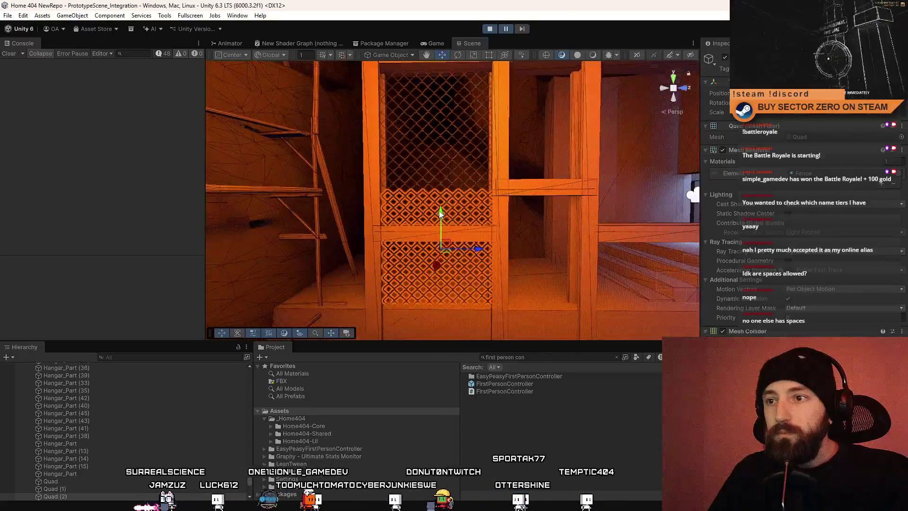
{"action": "mouse_move", "coordinate": [418, 268]}
{"action": "left_mouse_down"}
{"action": "mouse_move", "coordinate": [386, 185]}
{"action": "mouse_move", "coordinate": [229, 193]}
{"action": "mouse_move", "coordinate": [448, 205]}
{"action": "mouse_move", "coordinate": [519, 271]}
{"action": "mouse_move", "coordinate": [351, 302]}
{"action": "left_mouse_up"}
{"action": "scroll", "coordinate": [107, 407], "scroll_direction": "down", "scroll_amount": 2}
{"action": "left_click", "coordinate": [88, 461]}
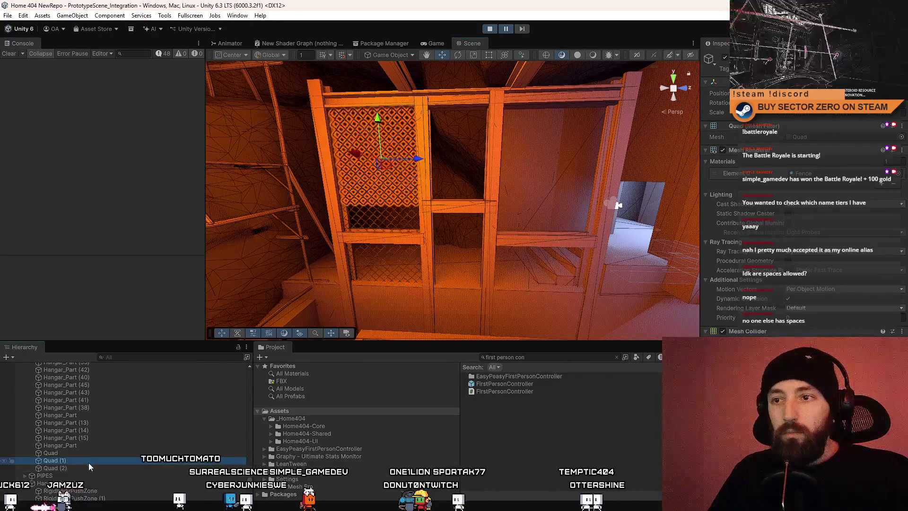
{"action": "key", "text": "f"}
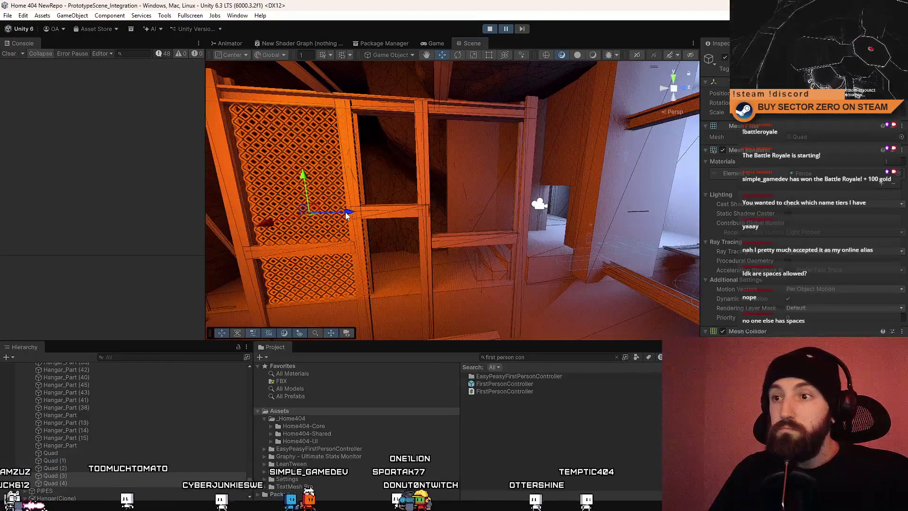
{"action": "mouse_move", "coordinate": [347, 215]}
{"action": "left_mouse_down"}
{"action": "mouse_move", "coordinate": [520, 216]}
{"action": "mouse_move", "coordinate": [506, 218]}
{"action": "left_mouse_up"}
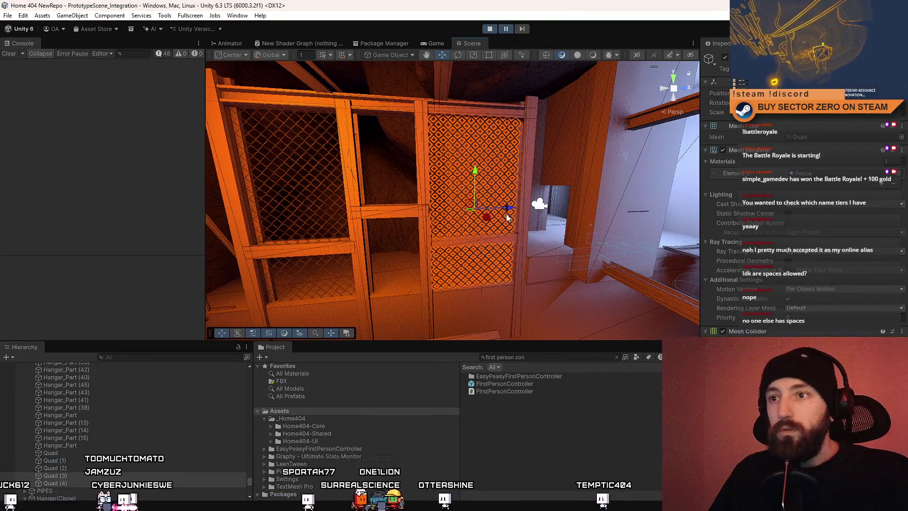
{"action": "key", "text": "ctrl+z"}
- Move fence panel Quad (2) into the upper middle cage opening and lower it to fit
{"action": "left_click", "coordinate": [97, 469]}
{"action": "left_click_drag", "start_coordinate": [343, 308], "coordinate": [399, 248]}
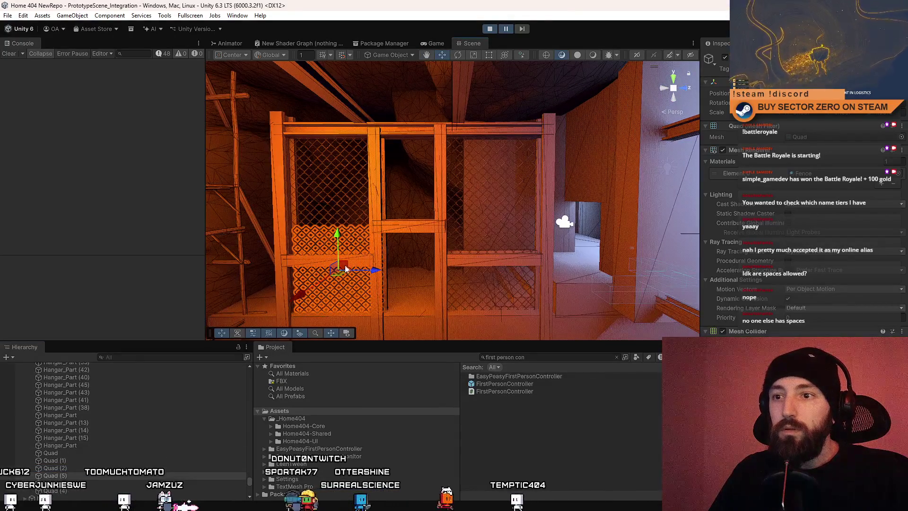
{"action": "left_click_drag", "start_coordinate": [346, 269], "coordinate": [412, 176]}
{"action": "key", "text": "r"}
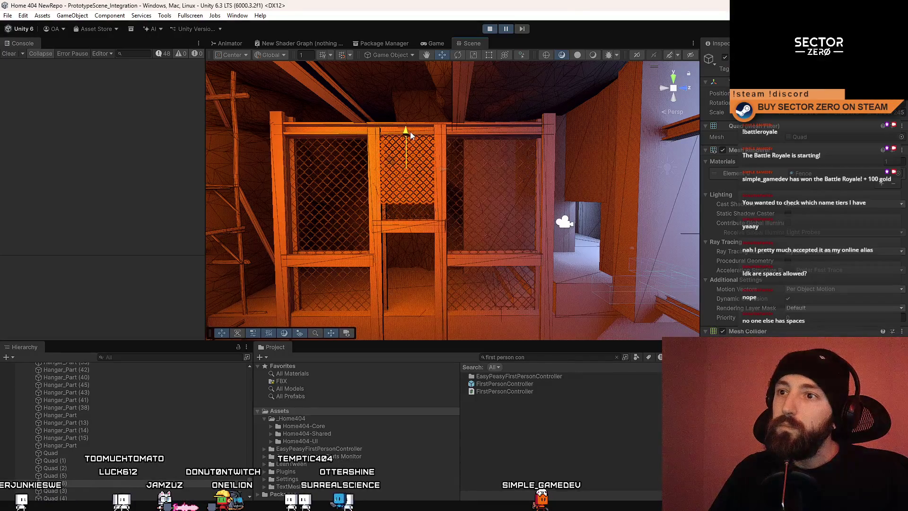
{"action": "mouse_move", "coordinate": [410, 132]}
{"action": "left_mouse_down"}
{"action": "mouse_move", "coordinate": [456, 160]}
{"action": "mouse_move", "coordinate": [412, 157]}
{"action": "left_mouse_up"}
{"action": "left_click_drag", "start_coordinate": [413, 148], "coordinate": [410, 158]}
{"action": "left_click_drag", "start_coordinate": [509, 206], "coordinate": [442, 264]}
{"action": "mouse_move", "coordinate": [520, 208]}
{"action": "left_mouse_down"}
{"action": "mouse_move", "coordinate": [391, 219]}
{"action": "mouse_move", "coordinate": [191, 202]}
{"action": "mouse_move", "coordinate": [59, 207]}
{"action": "mouse_move", "coordinate": [458, 203]}
{"action": "mouse_move", "coordinate": [366, 232]}
{"action": "mouse_move", "coordinate": [290, 218]}
{"action": "mouse_move", "coordinate": [205, 265]}
{"action": "mouse_move", "coordinate": [465, 182]}
{"action": "mouse_move", "coordinate": [448, 144]}
{"action": "mouse_move", "coordinate": [539, 118]}
{"action": "mouse_move", "coordinate": [678, 285]}
{"action": "mouse_move", "coordinate": [406, 279]}
{"action": "mouse_move", "coordinate": [242, 242]}
{"action": "mouse_move", "coordinate": [638, 265]}
{"action": "mouse_move", "coordinate": [553, 220]}
{"action": "mouse_move", "coordinate": [367, 260]}
{"action": "mouse_move", "coordinate": [51, 236]}
{"action": "mouse_move", "coordinate": [192, 228]}
{"action": "mouse_move", "coordinate": [234, 317]}
{"action": "mouse_move", "coordinate": [419, 249]}
{"action": "mouse_move", "coordinate": [726, 285]}
{"action": "mouse_move", "coordinate": [631, 279]}
{"action": "mouse_move", "coordinate": [298, 139]}
{"action": "mouse_move", "coordinate": [211, 160]}
{"action": "mouse_move", "coordinate": [300, 265]}
{"action": "mouse_move", "coordinate": [24, 264]}
{"action": "mouse_move", "coordinate": [881, 197]}
{"action": "mouse_move", "coordinate": [64, 169]}
{"action": "mouse_move", "coordinate": [520, 173]}
{"action": "left_mouse_up"}
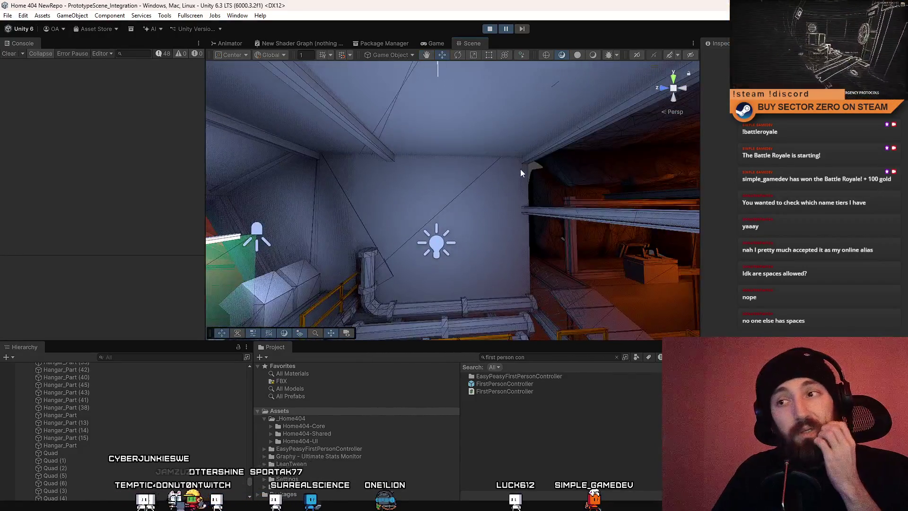
- Frame the overhead beam and slide a metal pillar copy left into place beneath it
{"action": "left_click", "coordinate": [305, 188]}
{"action": "key", "text": "f"}
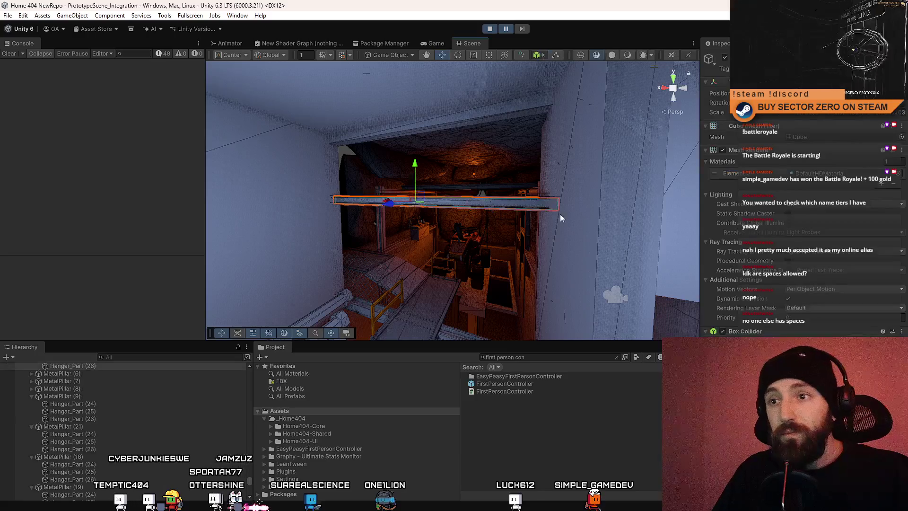
{"action": "scroll", "coordinate": [542, 265], "scroll_direction": "up", "scroll_amount": 3}
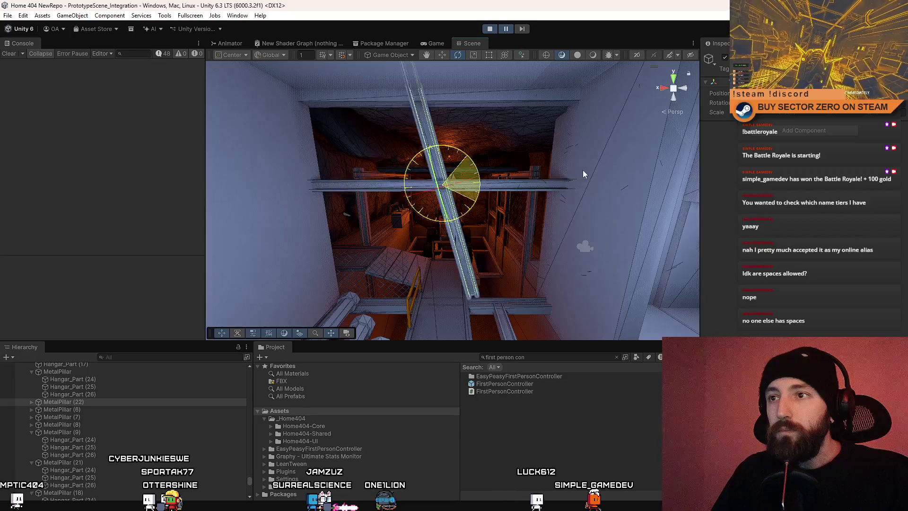
{"action": "key", "text": "w"}
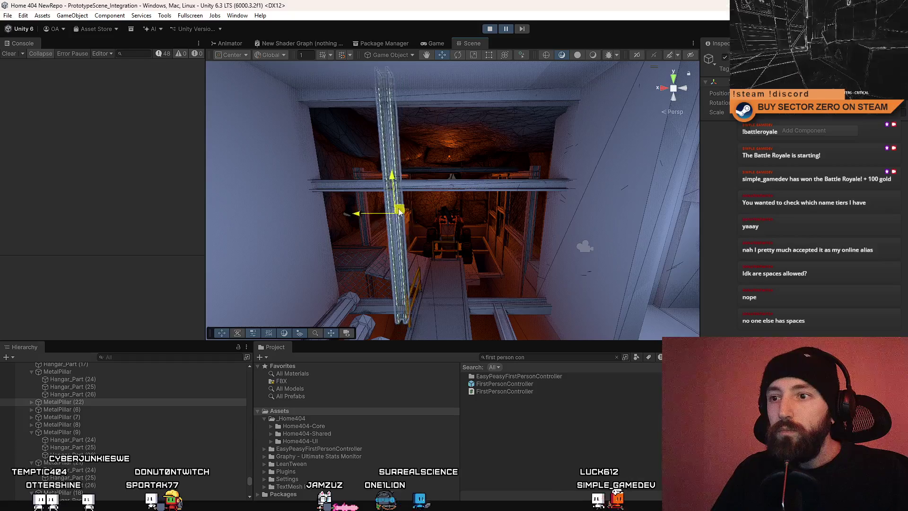
{"action": "left_click_drag", "start_coordinate": [487, 201], "coordinate": [330, 221]}
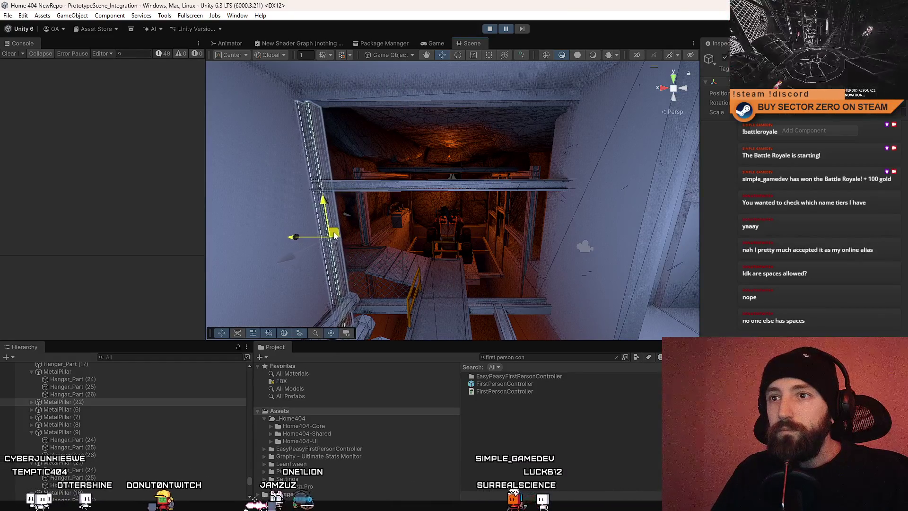
{"action": "left_click_drag", "start_coordinate": [335, 234], "coordinate": [456, 223]}
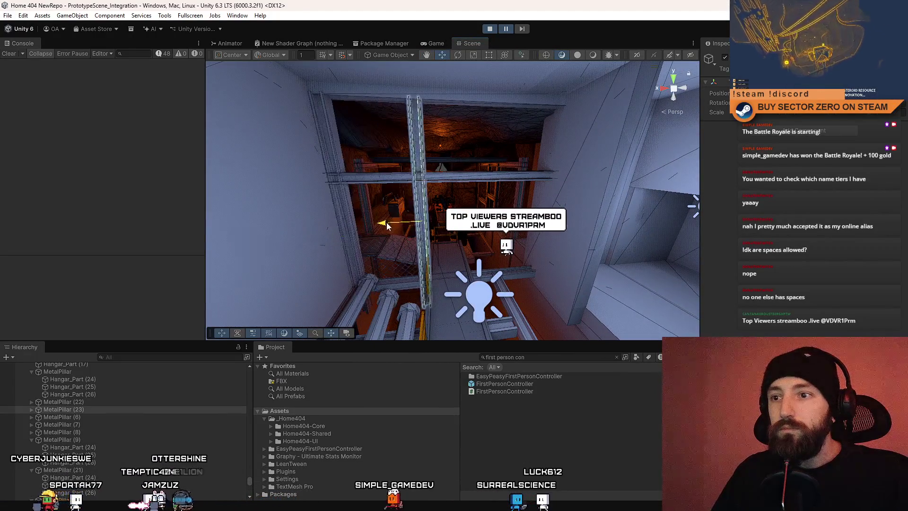
{"action": "left_click_drag", "start_coordinate": [455, 226], "coordinate": [448, 204]}
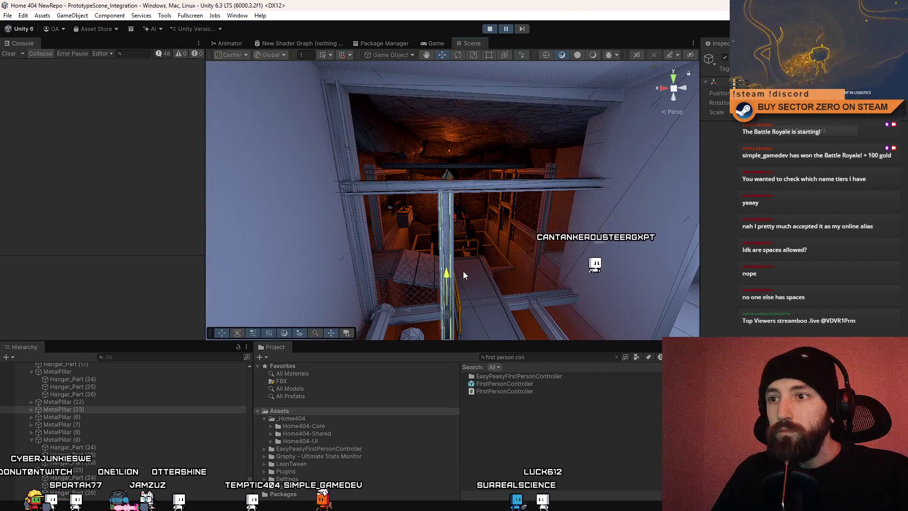
{"action": "left_click_drag", "start_coordinate": [463, 271], "coordinate": [474, 279]}
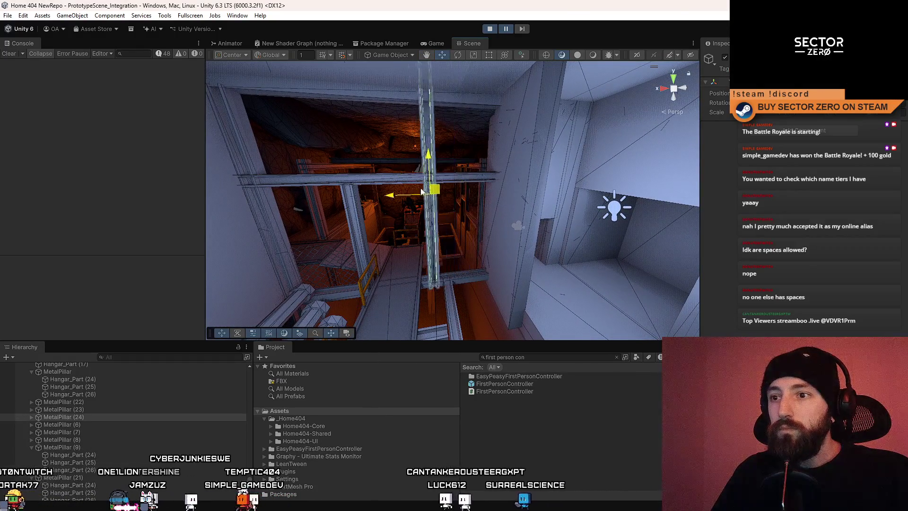
{"action": "left_click_drag", "start_coordinate": [439, 176], "coordinate": [423, 97]}
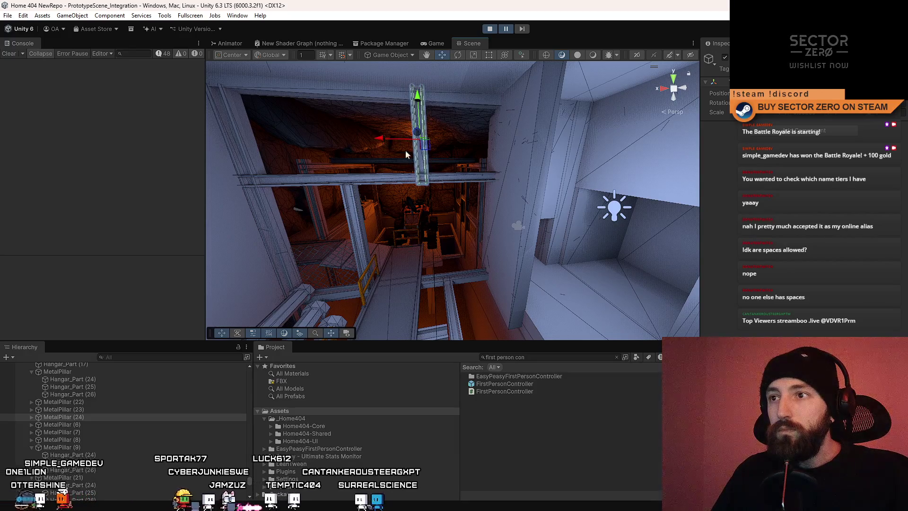
- Nudge MetalPillar (22) slightly left to line it up under the beam
{"action": "left_click_drag", "start_coordinate": [405, 150], "coordinate": [342, 182]}
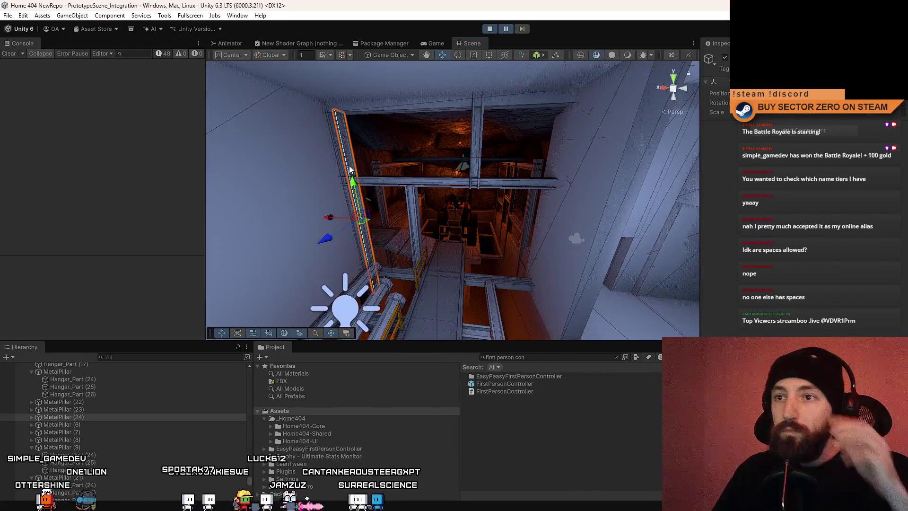
{"action": "left_click", "coordinate": [64, 402]}
{"action": "left_click_drag", "start_coordinate": [433, 211], "coordinate": [337, 221]}
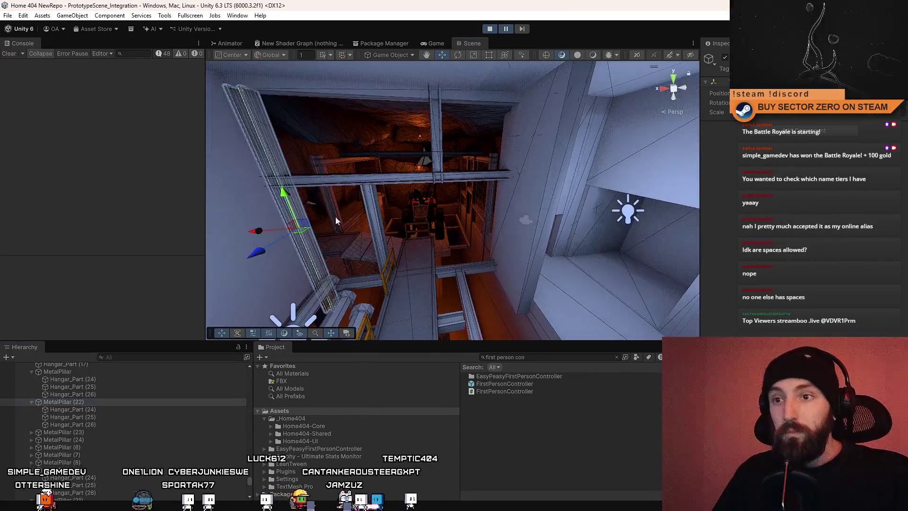
{"action": "mouse_move", "coordinate": [474, 221]}
{"action": "left_mouse_down"}
{"action": "mouse_move", "coordinate": [424, 288]}
{"action": "mouse_move", "coordinate": [145, 216]}
{"action": "mouse_move", "coordinate": [188, 164]}
{"action": "mouse_move", "coordinate": [390, 220]}
{"action": "left_mouse_up"}
{"action": "left_click", "coordinate": [479, 226]}
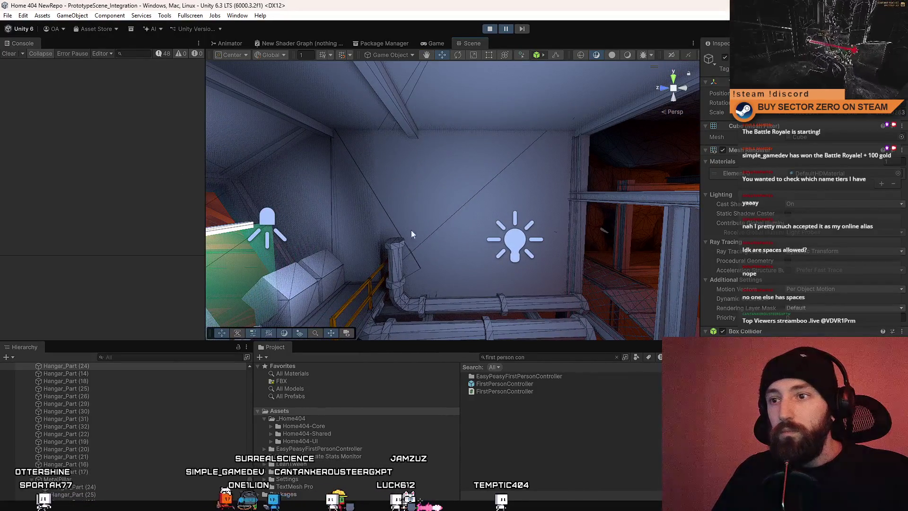
{"action": "mouse_move", "coordinate": [362, 104]}
{"action": "left_mouse_down"}
{"action": "mouse_move", "coordinate": [166, 212]}
{"action": "mouse_move", "coordinate": [31, 261]}
{"action": "mouse_move", "coordinate": [254, 228]}
{"action": "mouse_move", "coordinate": [294, 191]}
{"action": "left_mouse_up"}
{"action": "mouse_move", "coordinate": [375, 254]}
{"action": "left_mouse_down"}
{"action": "mouse_move", "coordinate": [387, 235]}
{"action": "mouse_move", "coordinate": [211, 226]}
{"action": "left_mouse_up"}
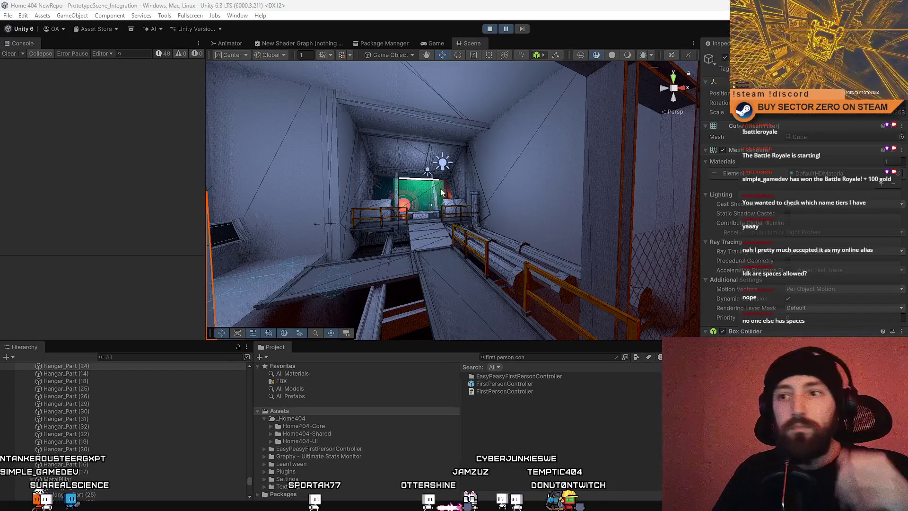
{"action": "left_click_drag", "start_coordinate": [441, 191], "coordinate": [358, 204]}
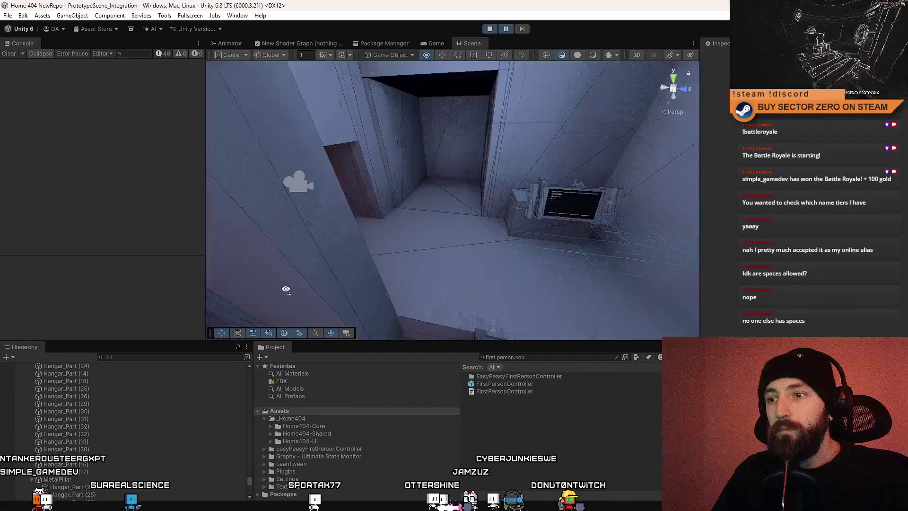
{"action": "left_click", "coordinate": [434, 43]}
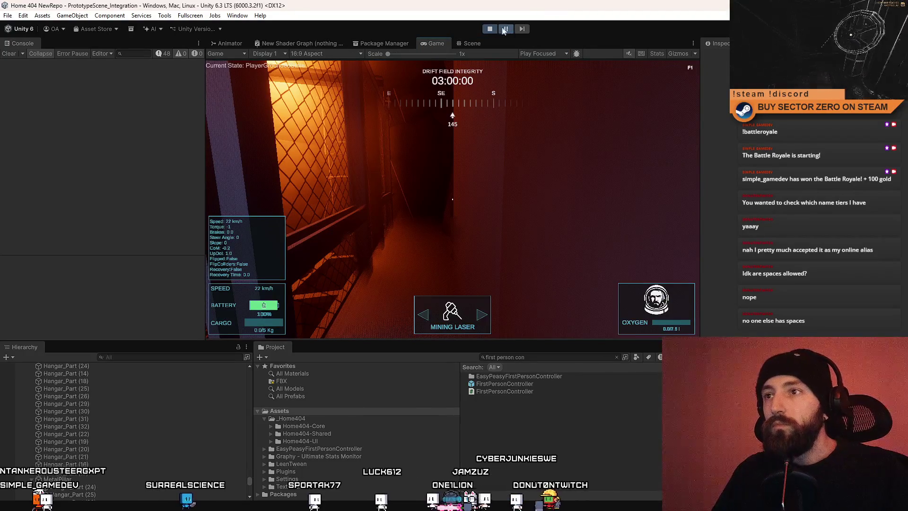
{"action": "key", "text": "F10"}
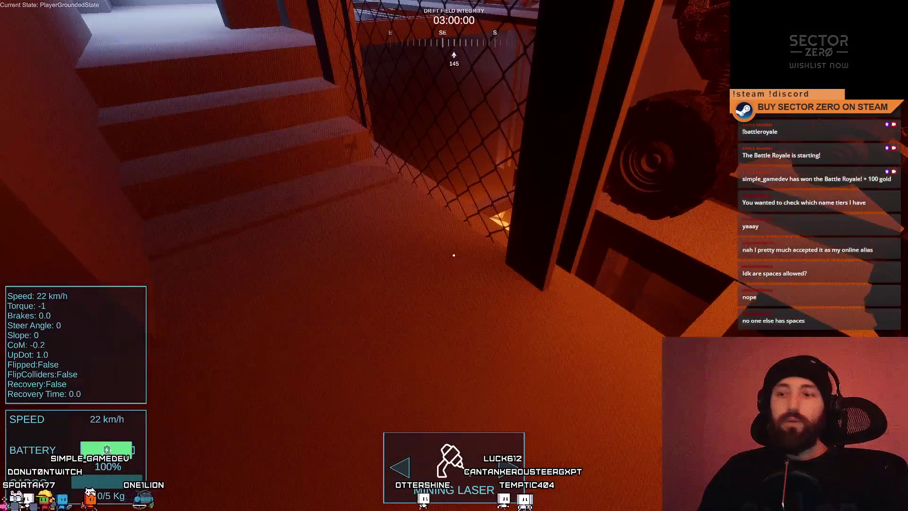
{"action": "key", "text": "Escape"}
{"action": "left_click", "coordinate": [478, 45]}
{"action": "mouse_move", "coordinate": [454, 142]}
{"action": "left_mouse_down"}
{"action": "mouse_move", "coordinate": [429, 231]}
{"action": "mouse_move", "coordinate": [454, 236]}
{"action": "mouse_move", "coordinate": [487, 217]}
{"action": "mouse_move", "coordinate": [472, 200]}
{"action": "mouse_move", "coordinate": [438, 235]}
{"action": "mouse_move", "coordinate": [447, 243]}
{"action": "mouse_move", "coordinate": [578, 227]}
{"action": "mouse_move", "coordinate": [567, 234]}
{"action": "mouse_move", "coordinate": [472, 208]}
{"action": "mouse_move", "coordinate": [456, 241]}
{"action": "mouse_move", "coordinate": [436, 197]}
{"action": "mouse_move", "coordinate": [446, 265]}
{"action": "mouse_move", "coordinate": [469, 250]}
{"action": "mouse_move", "coordinate": [438, 250]}
{"action": "left_mouse_up"}
{"action": "left_click", "coordinate": [423, 249]}
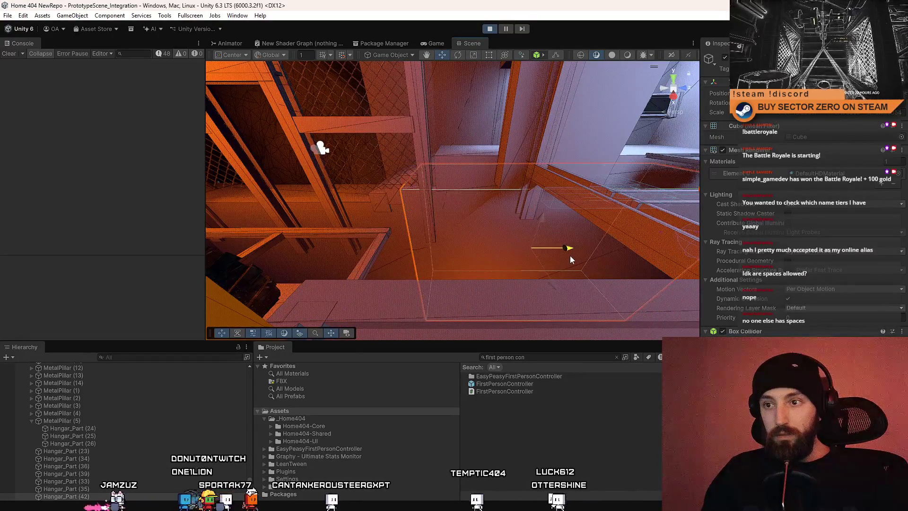
- Select the orange box and switch the running game to full screen
{"action": "mouse_move", "coordinate": [571, 260]}
{"action": "left_mouse_down"}
{"action": "mouse_move", "coordinate": [659, 243]}
{"action": "mouse_move", "coordinate": [588, 204]}
{"action": "mouse_move", "coordinate": [459, 240]}
{"action": "mouse_move", "coordinate": [573, 244]}
{"action": "mouse_move", "coordinate": [611, 287]}
{"action": "mouse_move", "coordinate": [692, 280]}
{"action": "mouse_move", "coordinate": [547, 404]}
{"action": "mouse_move", "coordinate": [543, 193]}
{"action": "mouse_move", "coordinate": [501, 56]}
{"action": "left_mouse_up"}
{"action": "left_click", "coordinate": [498, 226]}
{"action": "key", "text": "F10"}
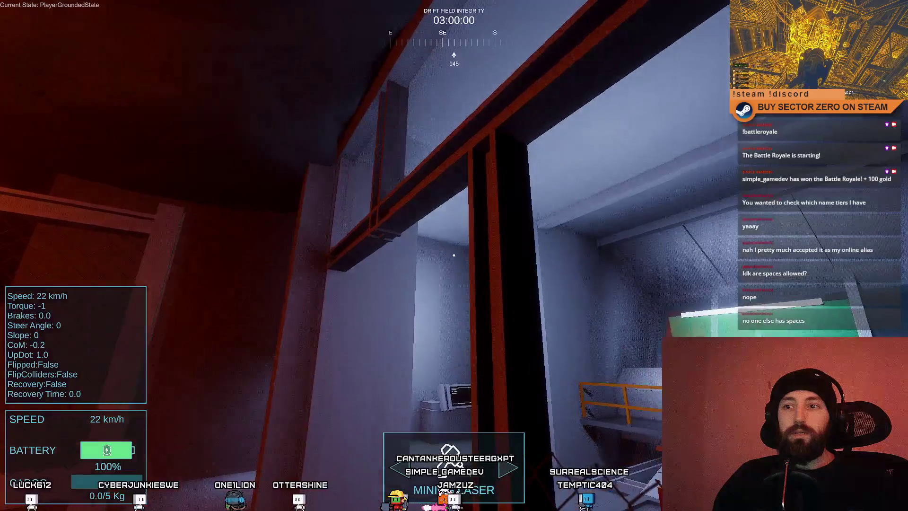
- Delete the four mesh fence quads, upper and lower, from the fenced wall in the Scene view
{"action": "key", "text": "F11"}
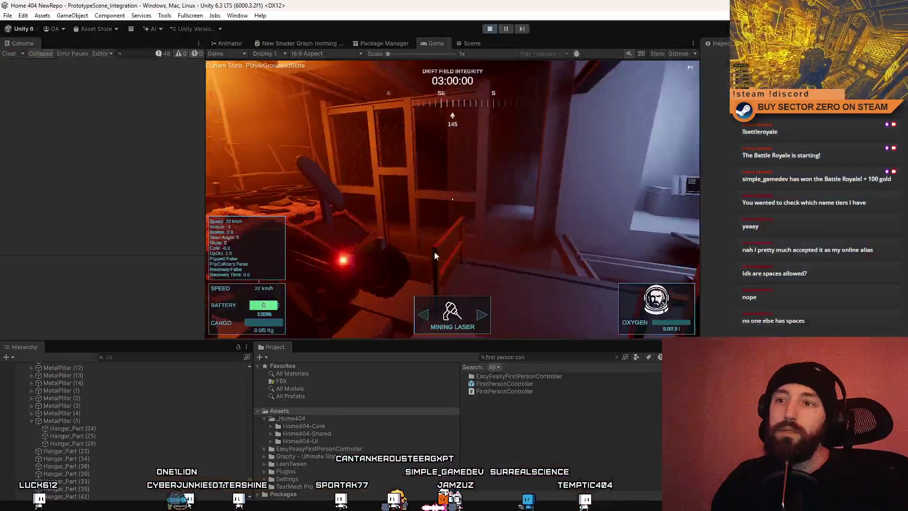
{"action": "left_click", "coordinate": [473, 43]}
{"action": "mouse_move", "coordinate": [490, 204]}
{"action": "left_mouse_down"}
{"action": "mouse_move", "coordinate": [367, 197]}
{"action": "mouse_move", "coordinate": [413, 157]}
{"action": "left_mouse_up"}
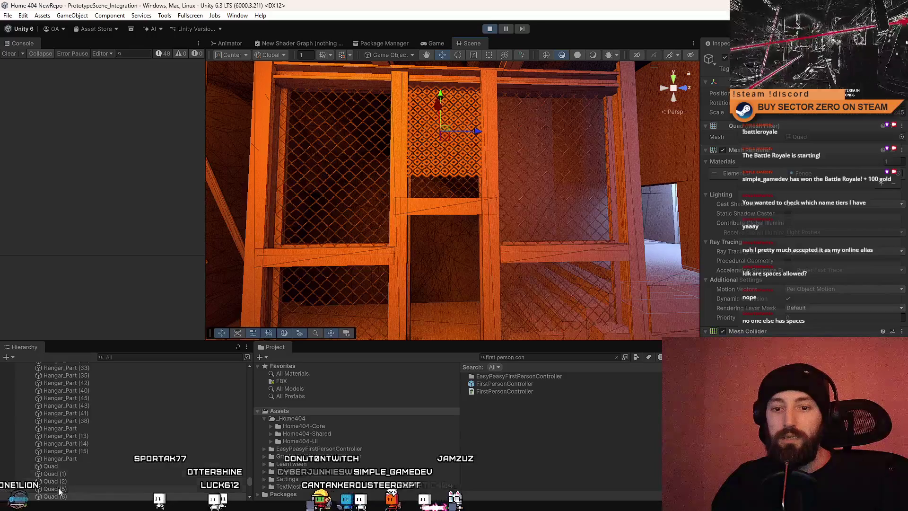
{"action": "left_click", "coordinate": [548, 176]}
{"action": "key", "text": "Delete"}
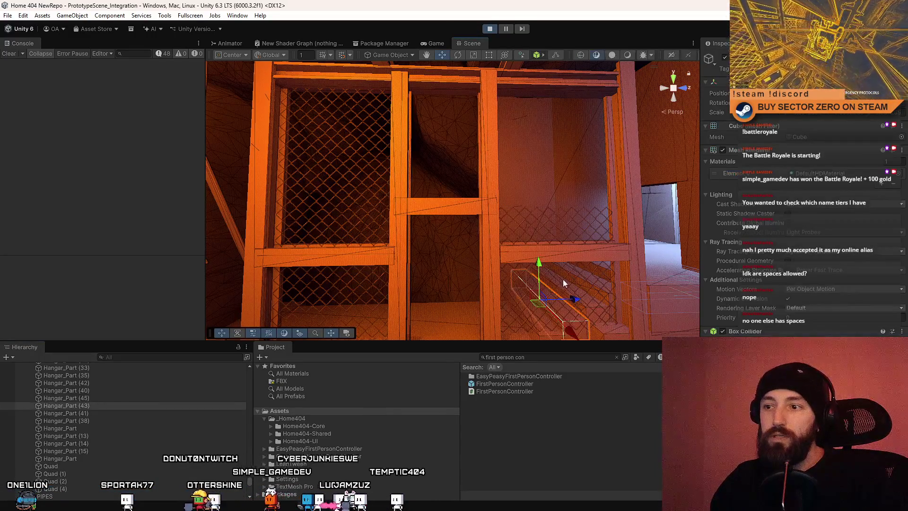
{"action": "key", "text": "Delete"}
{"action": "left_click_drag", "start_coordinate": [563, 283], "coordinate": [460, 238]}
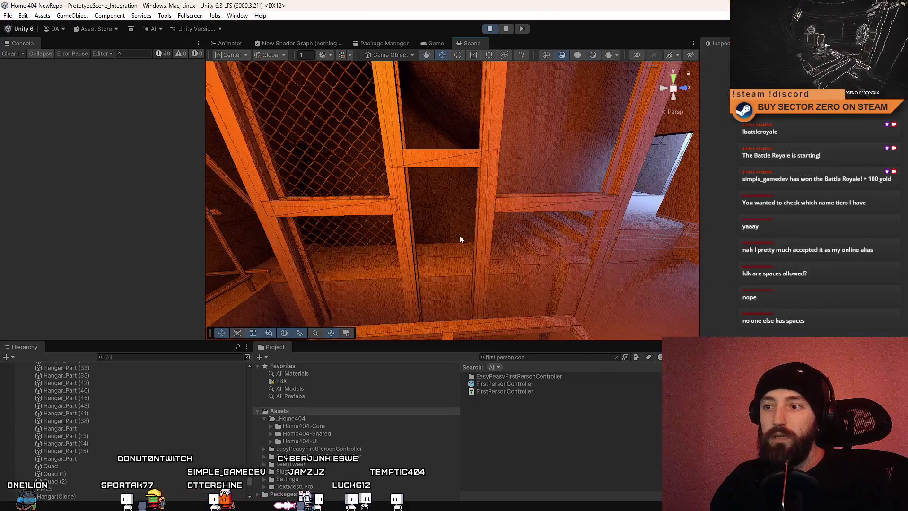
{"action": "left_click", "coordinate": [361, 251]}
{"action": "key", "text": "Delete"}
{"action": "left_click", "coordinate": [347, 140]}
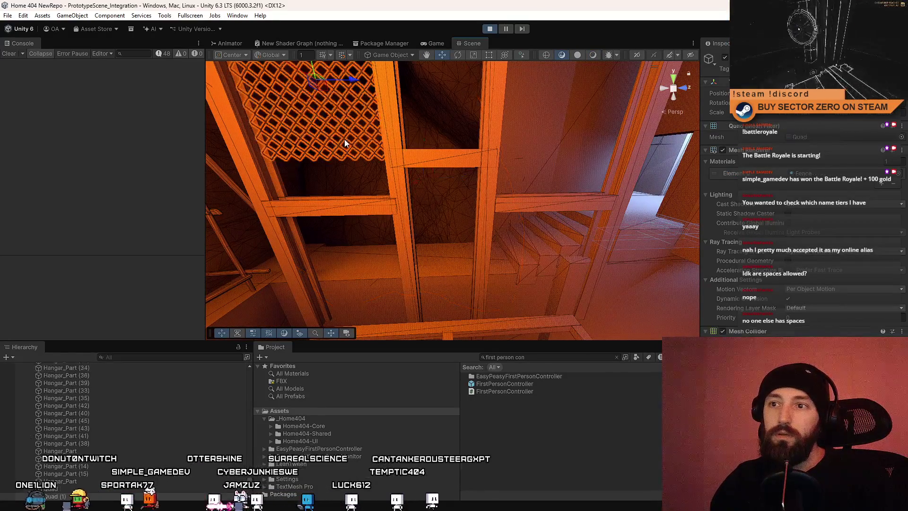
{"action": "key", "text": "Delete"}
- Play-test fullscreen, walking from the green-door grey room into the orange-lit vehicle room
{"action": "left_click", "coordinate": [436, 43]}
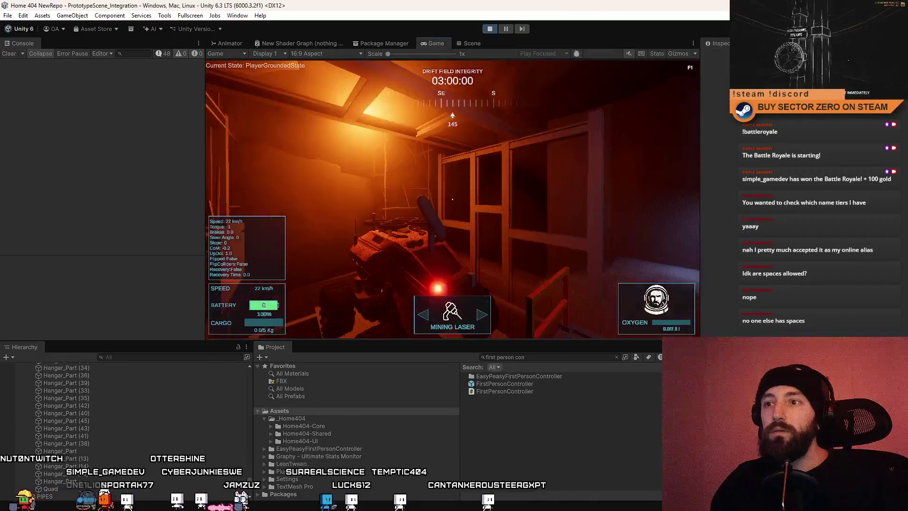
{"action": "key", "text": "F10"}
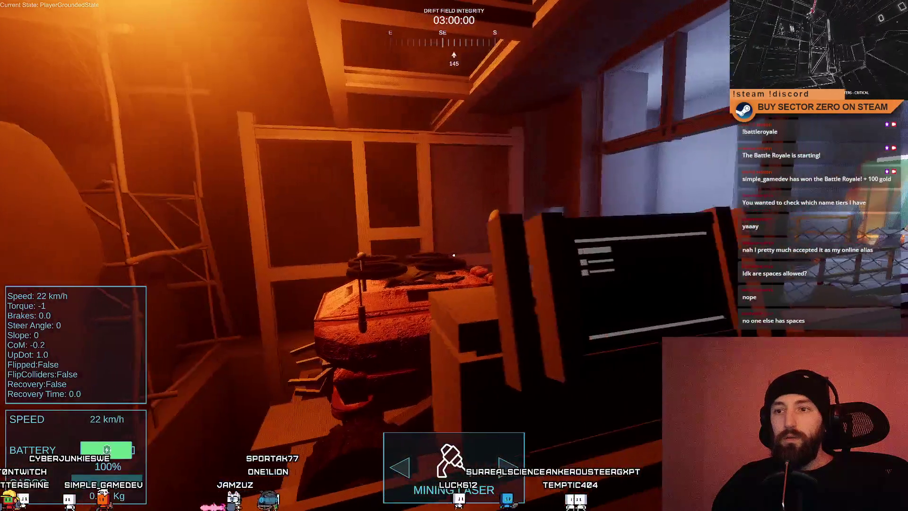
{"action": "key", "text": "space"}
{"action": "key", "text": "w"}
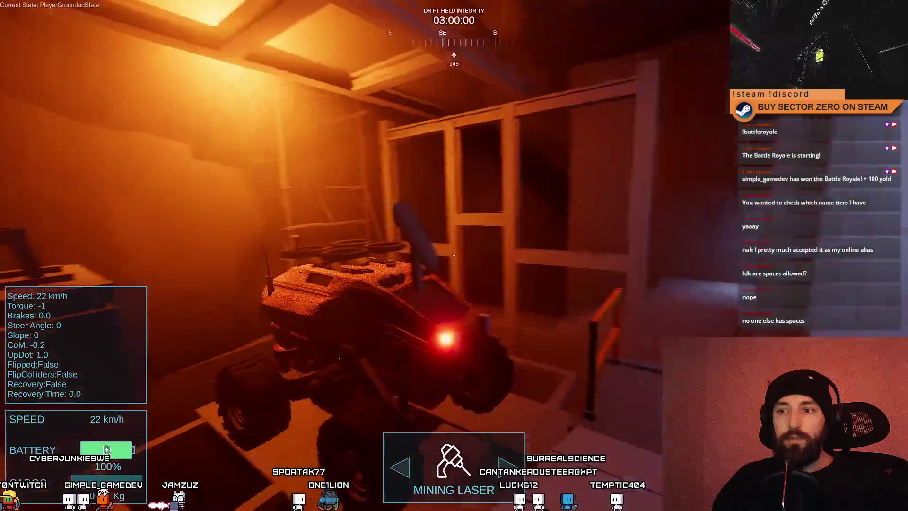
{"action": "key", "text": "w"}
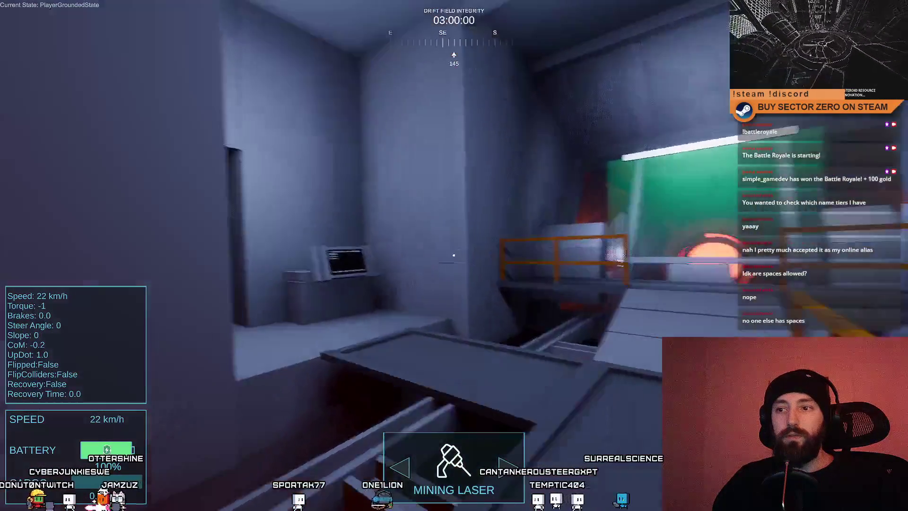
- Fly the scene camera through the removed fence and back, then return to fullscreen Game
{"action": "key", "text": "F7"}
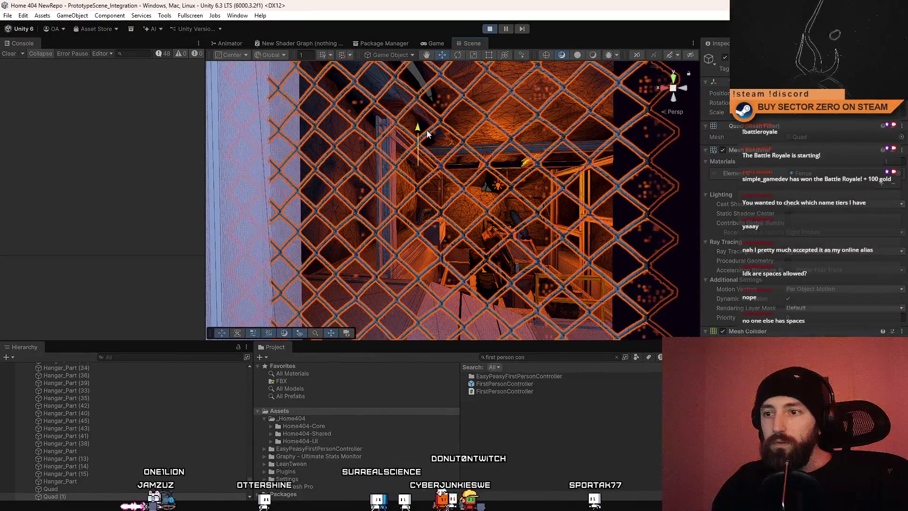
{"action": "left_click", "coordinate": [583, 407]}
{"action": "key", "text": "w"}
{"action": "key", "text": "s"}
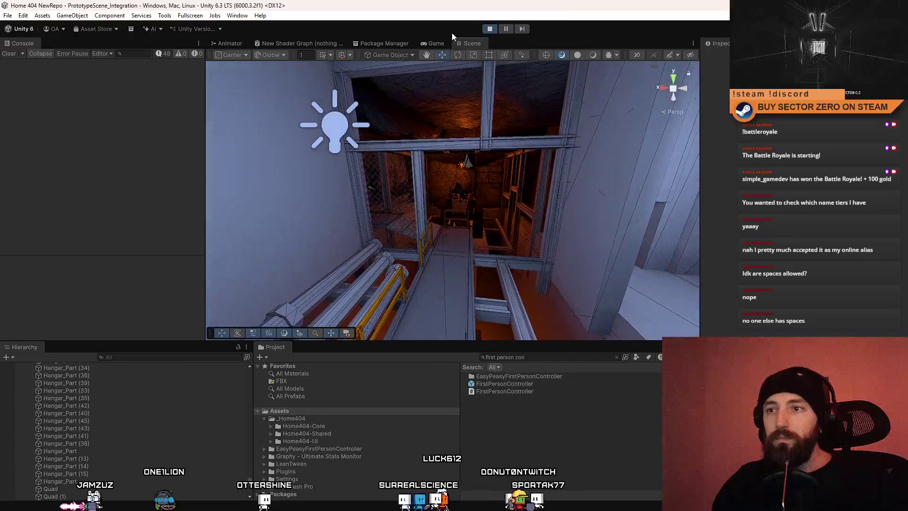
{"action": "left_click", "coordinate": [436, 44]}
{"action": "key", "text": "F10"}
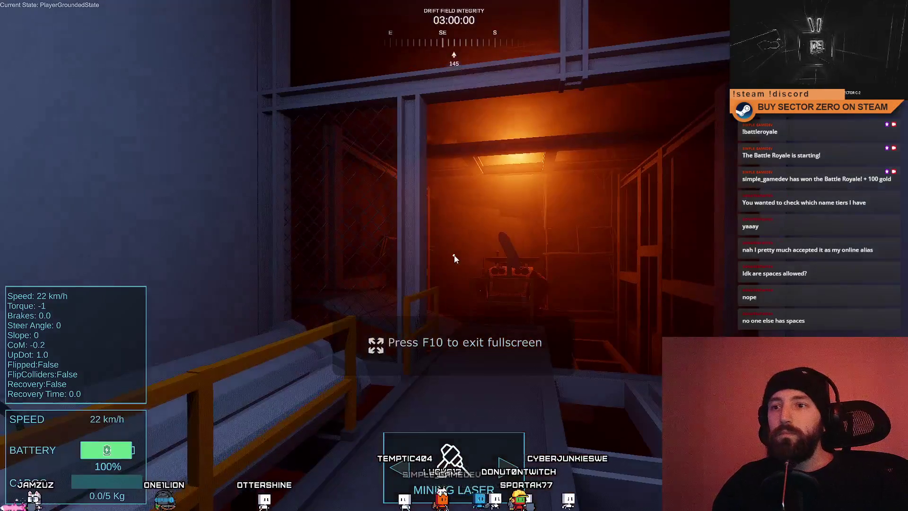
- Walk toward the lit doorway, then exit fullscreen and switch to the Scene view
{"action": "key", "text": "w"}
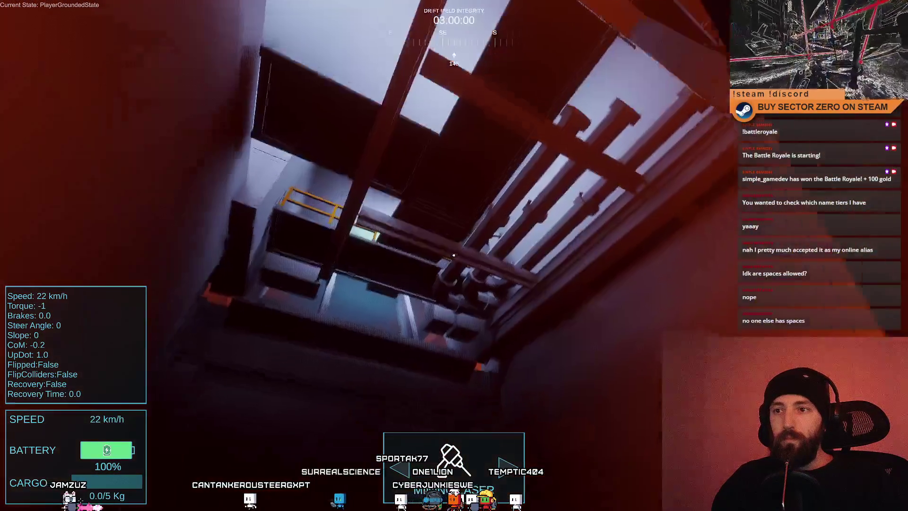
{"action": "key", "text": "F11"}
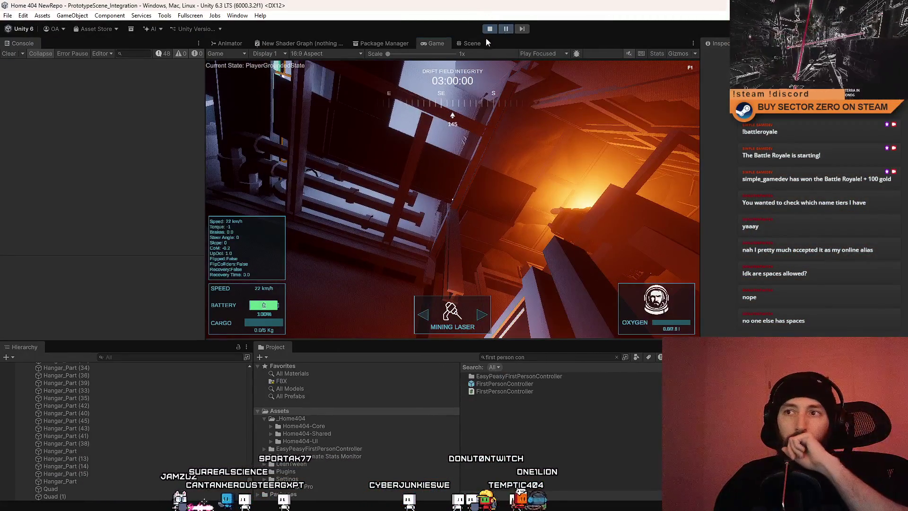
{"action": "left_click", "coordinate": [475, 43]}
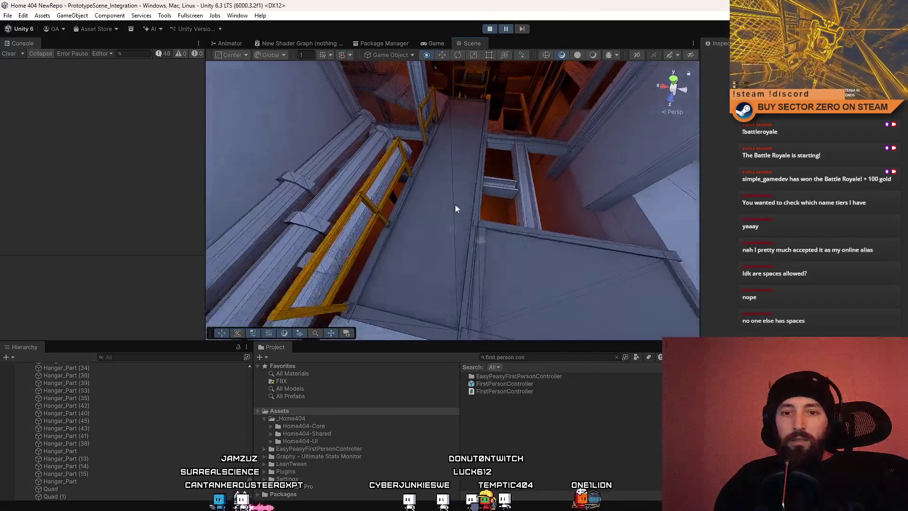
- Search the Hierarchy for 'first person' and frame FirstPersonController(Clone) up close
{"action": "left_click_drag", "start_coordinate": [456, 208], "coordinate": [136, 370]}
{"action": "type", "text": "irst person"}
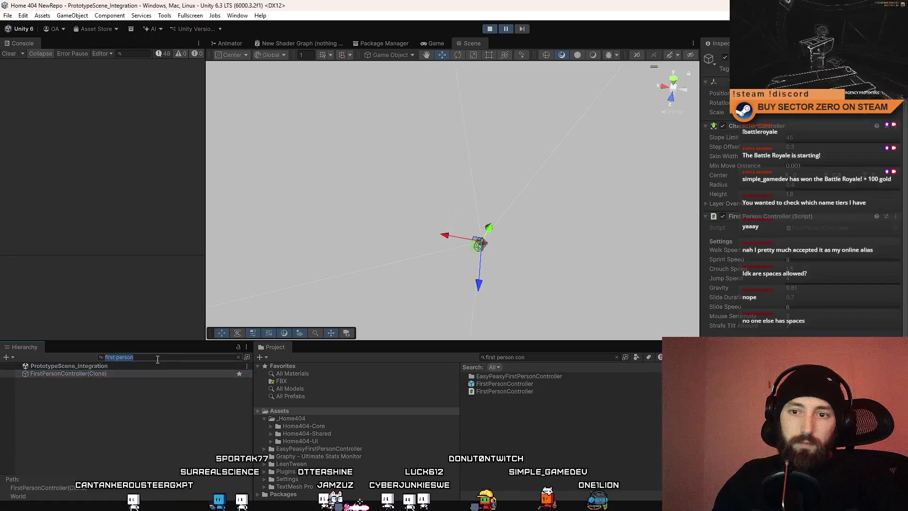
{"action": "key", "text": "BackSpace"}
{"action": "mouse_move", "coordinate": [444, 191]}
{"action": "left_mouse_down"}
{"action": "mouse_move", "coordinate": [358, 196]}
{"action": "mouse_move", "coordinate": [450, 208]}
{"action": "left_mouse_up"}
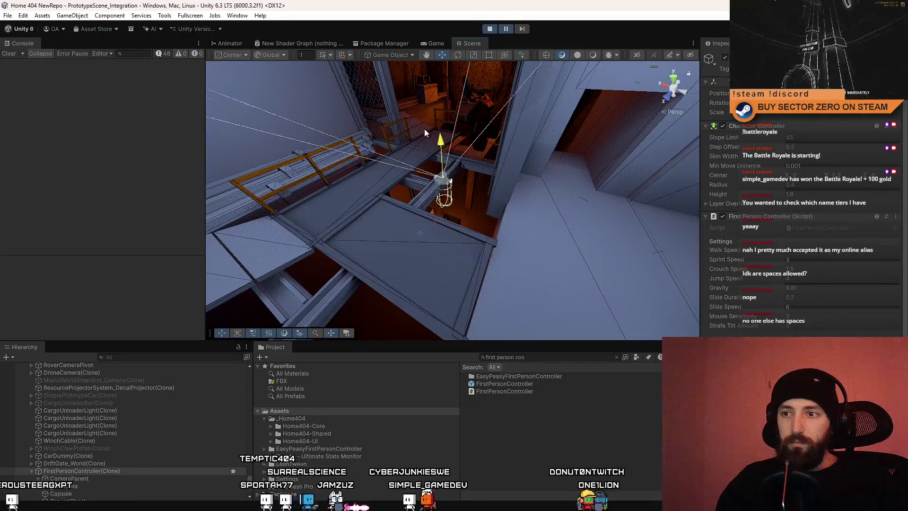
{"action": "left_click_drag", "start_coordinate": [421, 67], "coordinate": [496, 179]}
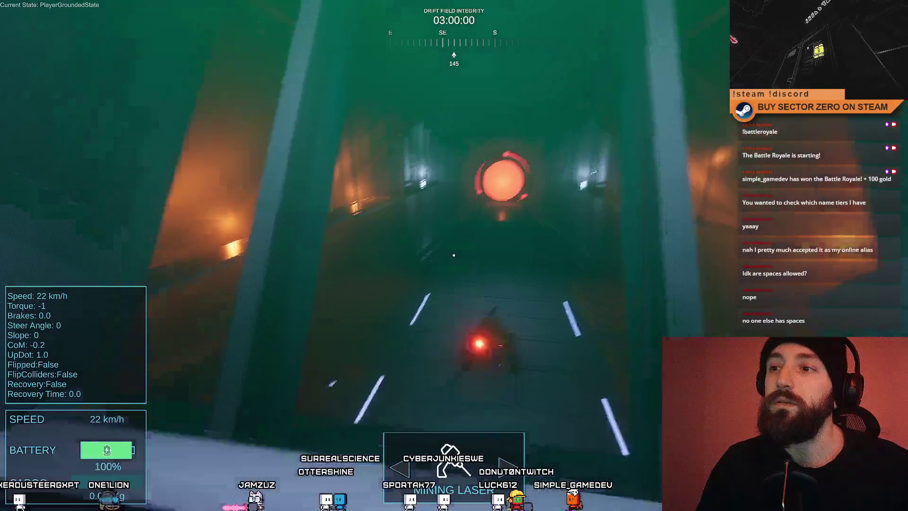
- Jump past the buggy, cross the terminal room, and follow the catwalk into the rover tunnel
{"action": "key", "text": "space"}
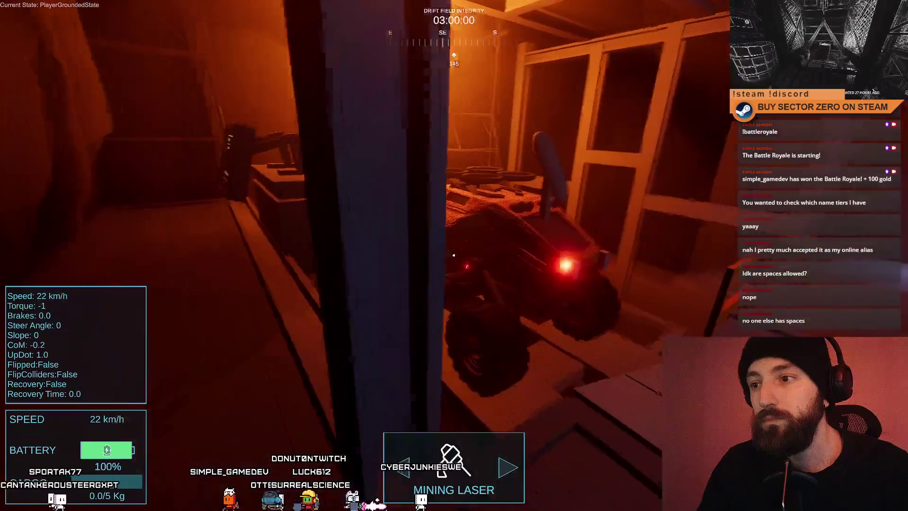
{"action": "key", "text": "space"}
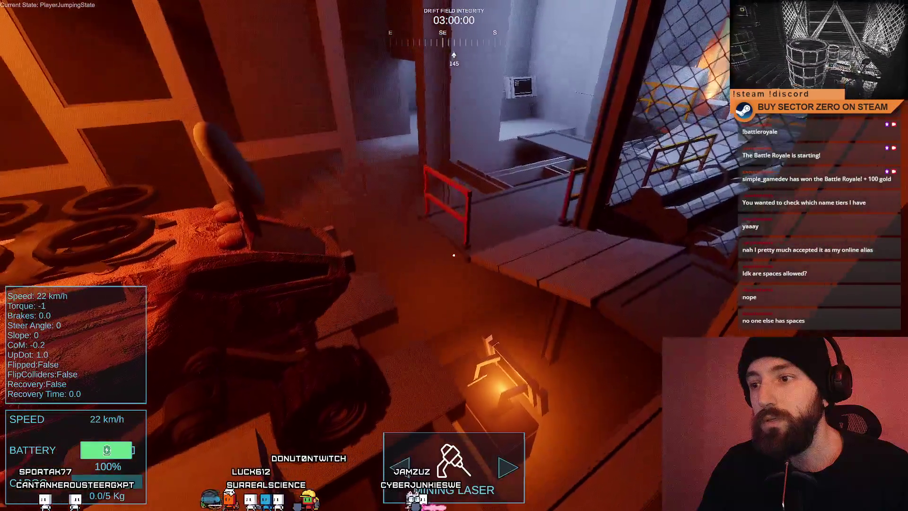
{"action": "key", "text": "w"}
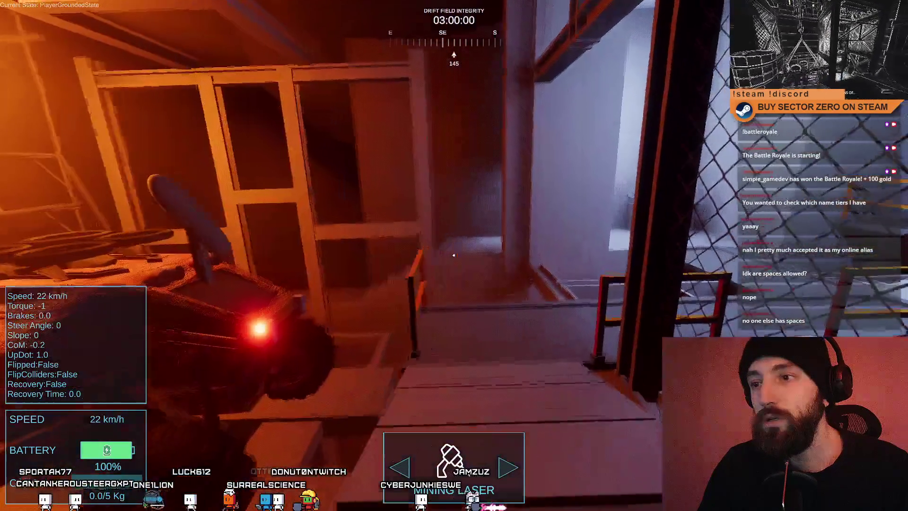
{"action": "key", "text": "w"}
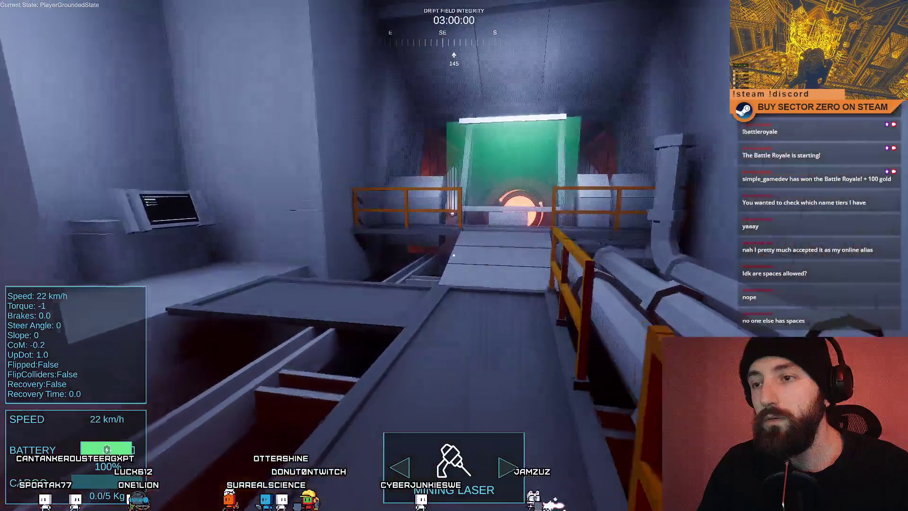
{"action": "key", "text": "w"}
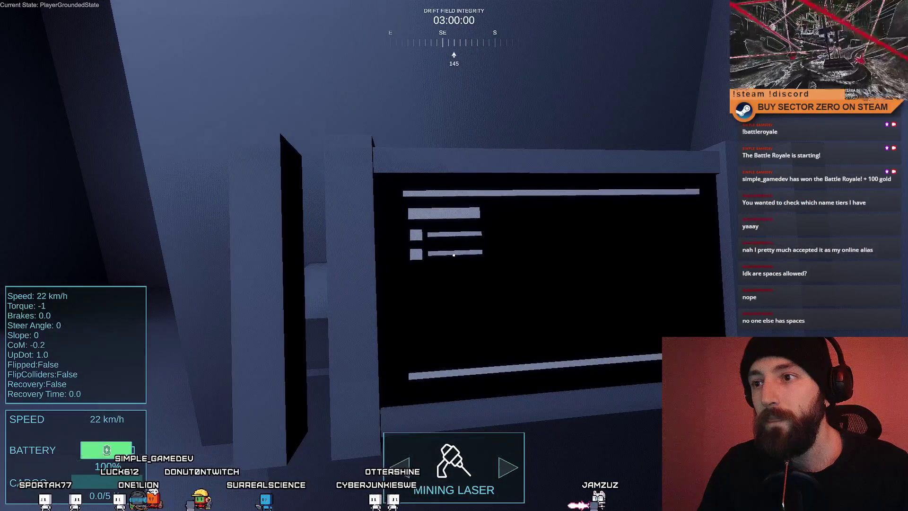
{"action": "key", "text": "w"}
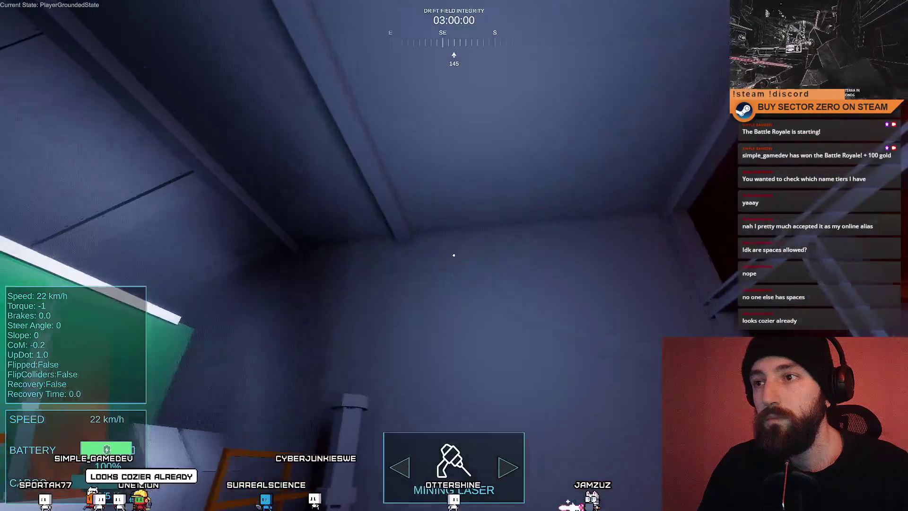
{"action": "key", "text": "w"}
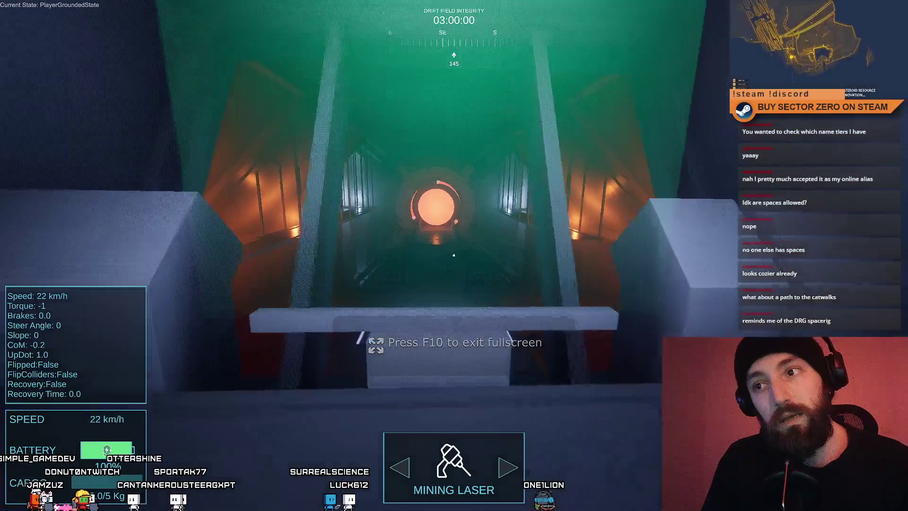
{"action": "key", "text": "space"}
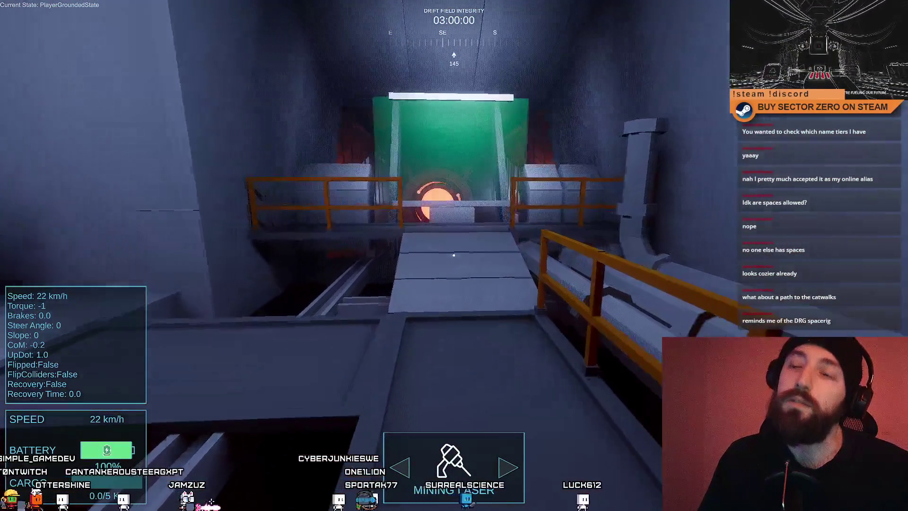
{"action": "key", "text": "w"}
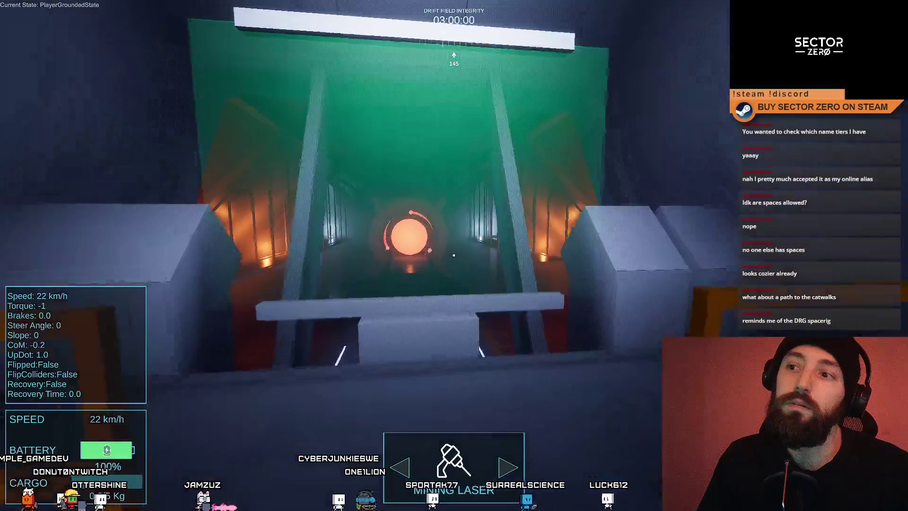
{"action": "key", "text": "w"}
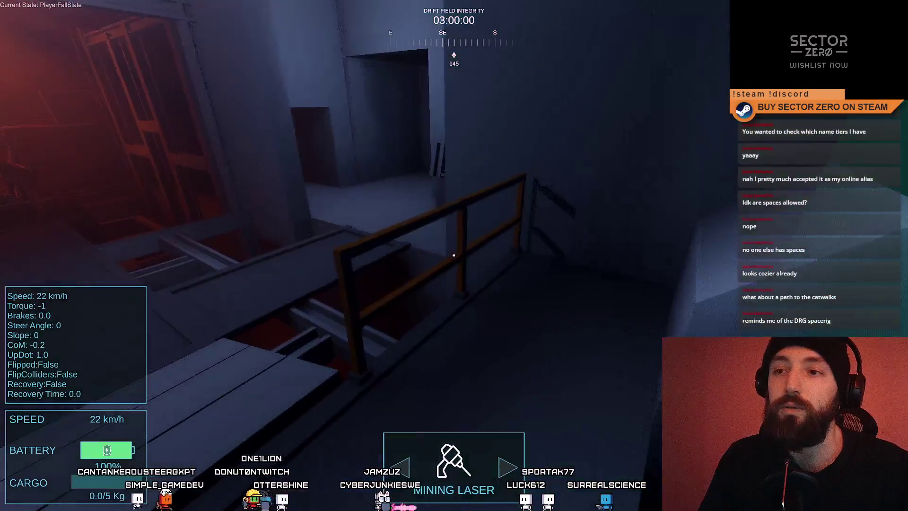
- Walk the orange corridor through the crate room past the rover to the scaffolded rock wall
{"action": "key", "text": "space"}
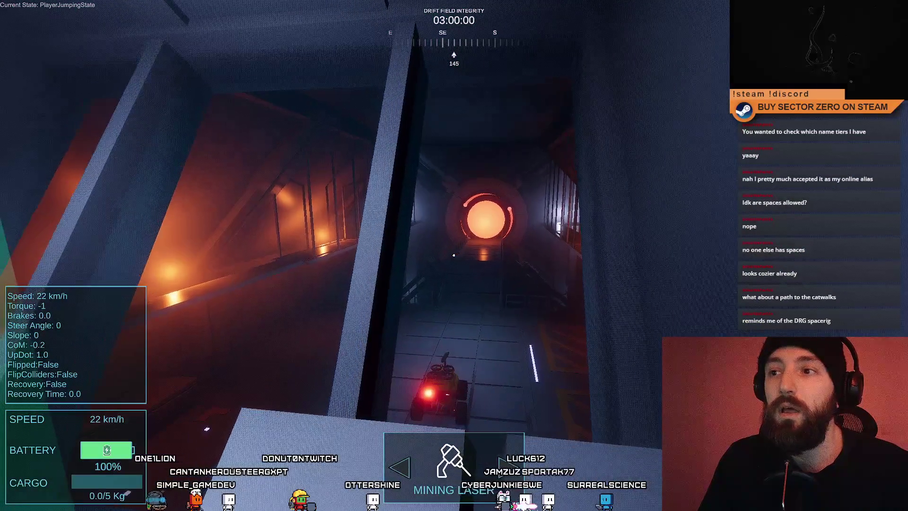
{"action": "key", "text": "a"}
{"action": "key", "text": "a"}
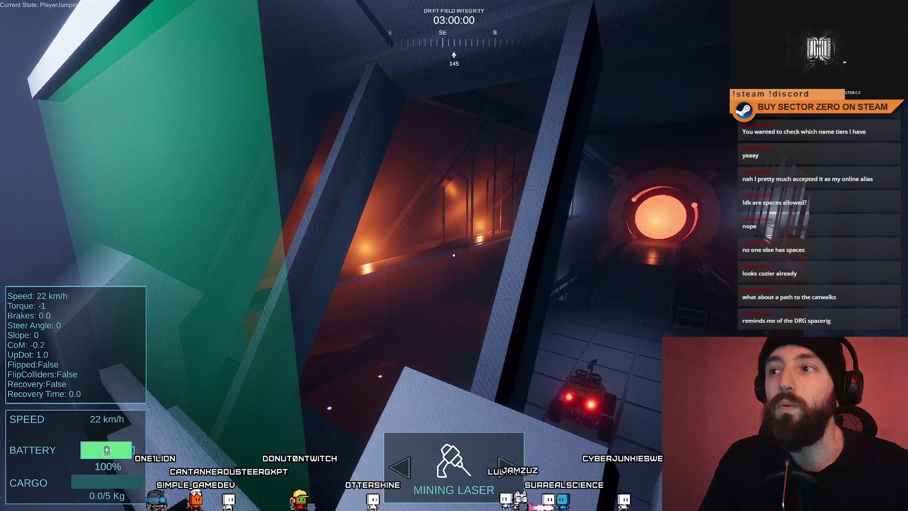
{"action": "key", "text": "a"}
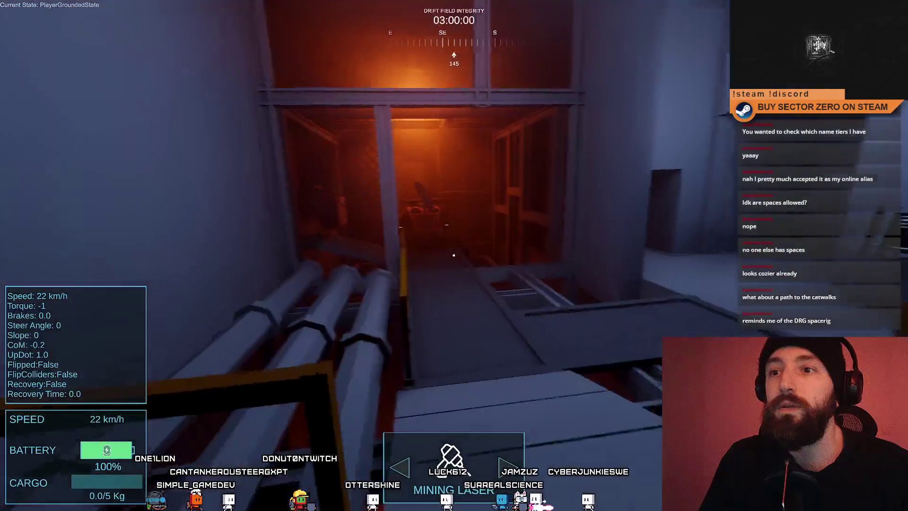
{"action": "key", "text": "a"}
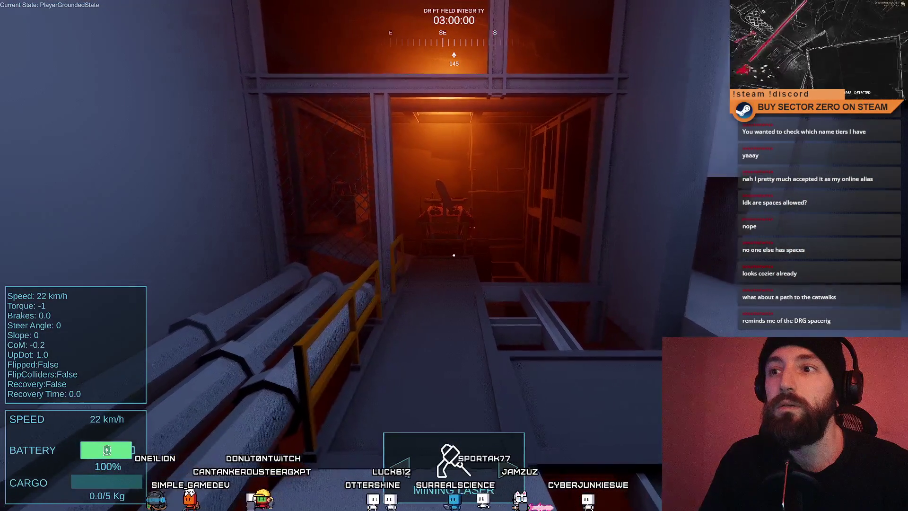
{"action": "key", "text": "w"}
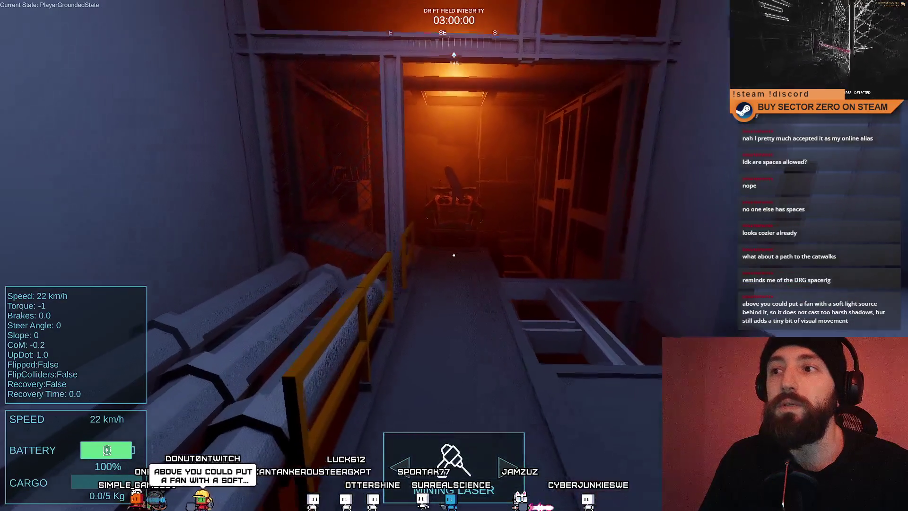
{"action": "key", "text": "w"}
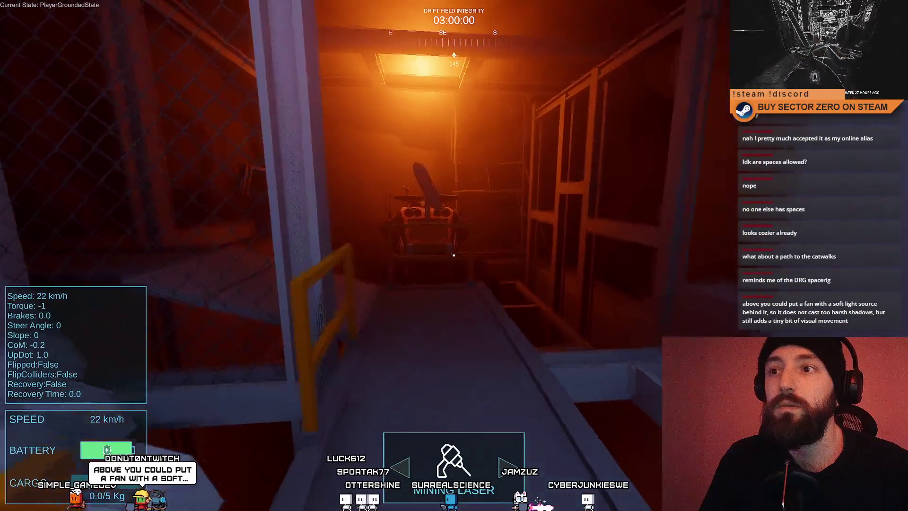
{"action": "key", "text": "w"}
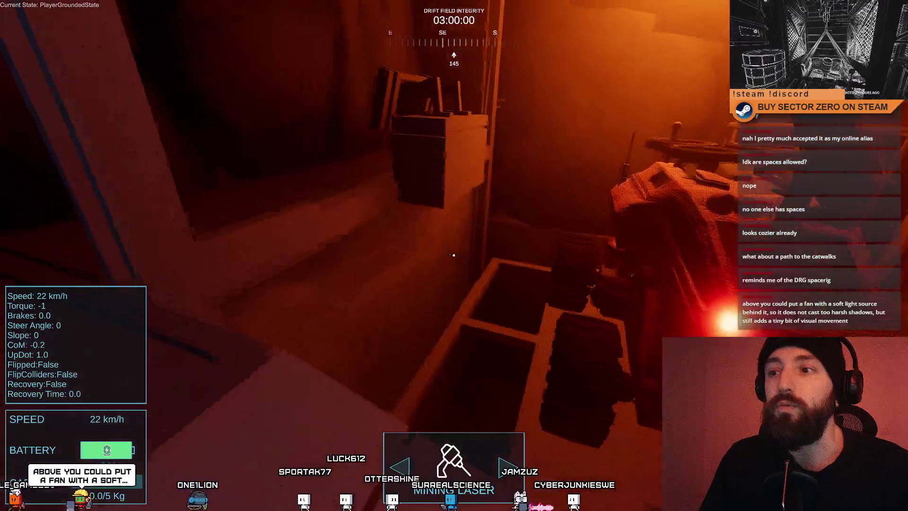
{"action": "key", "text": "s"}
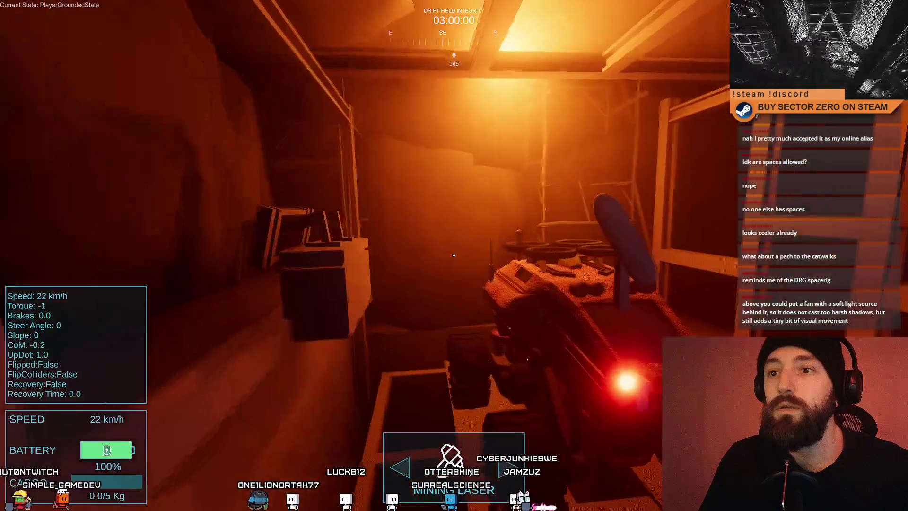
{"action": "key", "text": "w"}
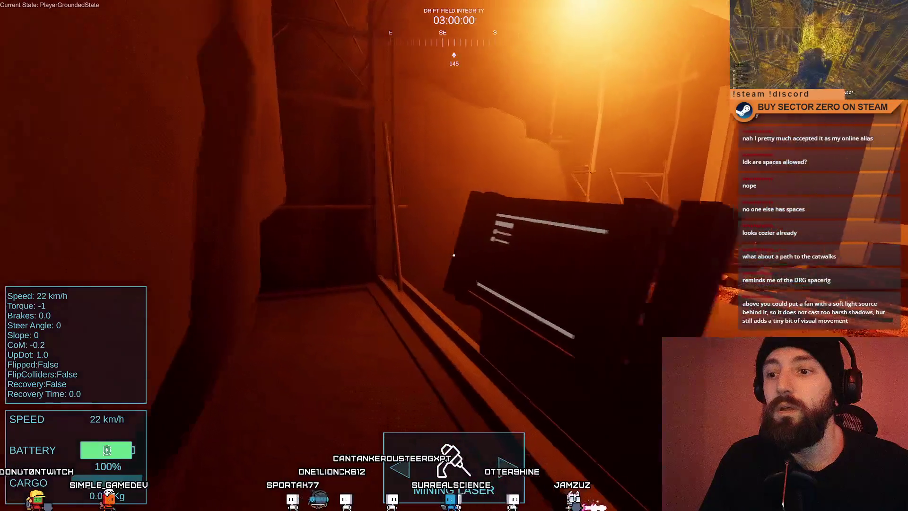
{"action": "key", "text": "s"}
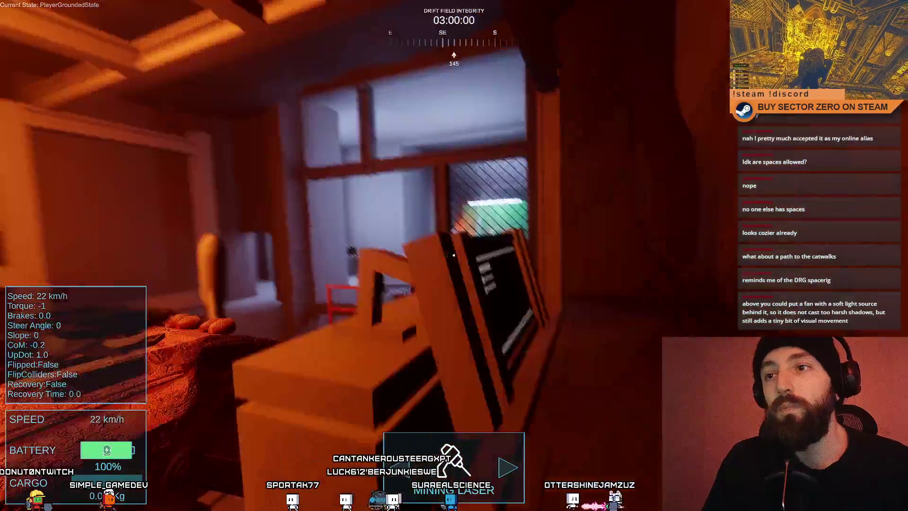
{"action": "key", "text": "s"}
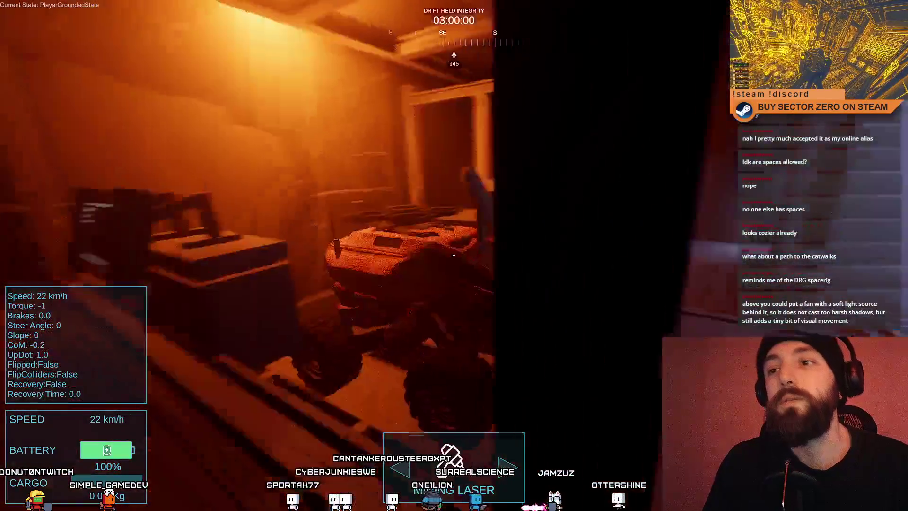
{"action": "key", "text": "s"}
{"action": "key", "text": "s"}
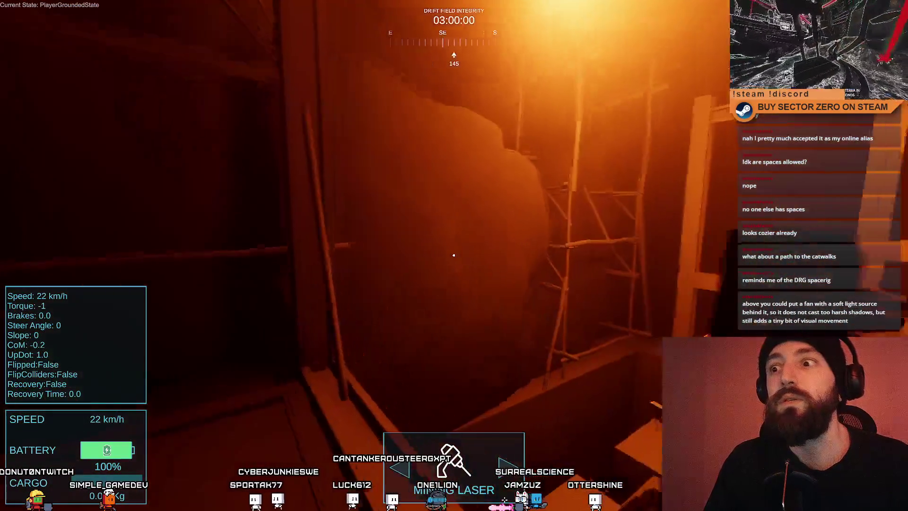
{"action": "key", "text": "s"}
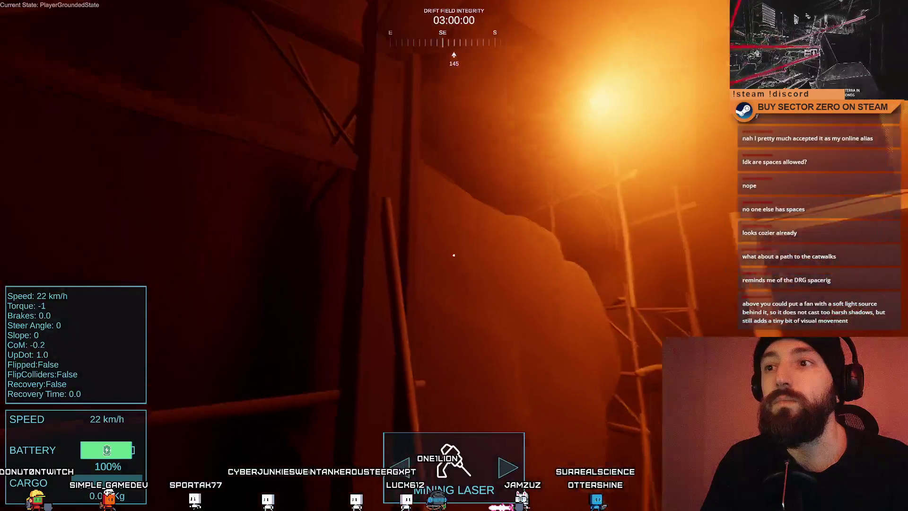
{"action": "key", "text": "s"}
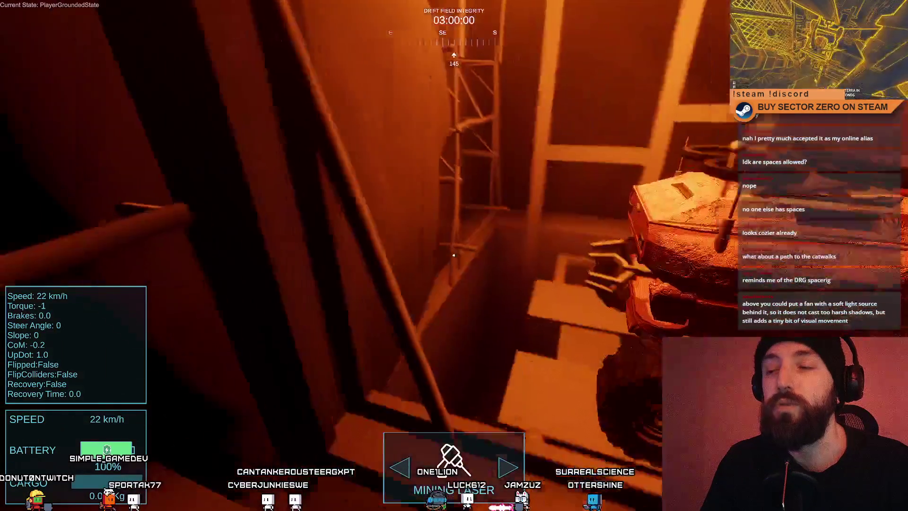
- Walk along the rock wall to the window console, then out onto the catwalk toward the green doorway
{"action": "key", "text": "w"}
{"action": "key", "text": "d"}
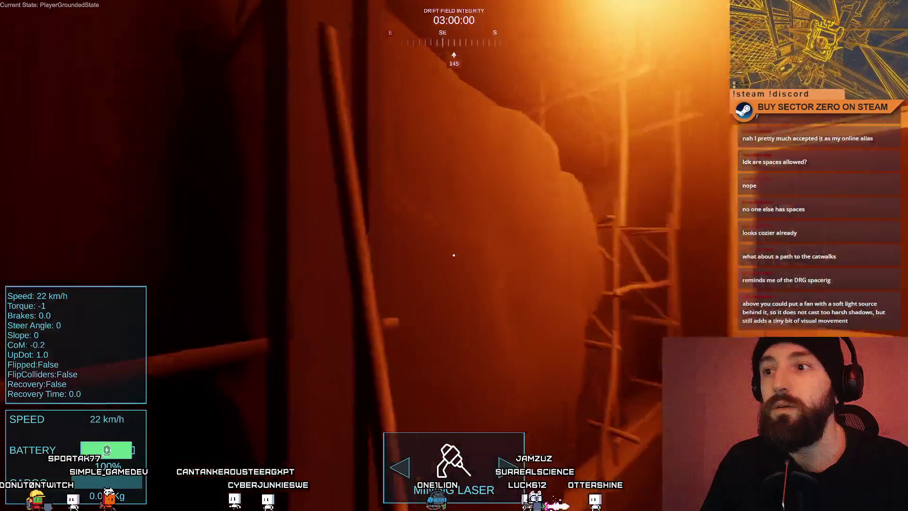
{"action": "key", "text": "w"}
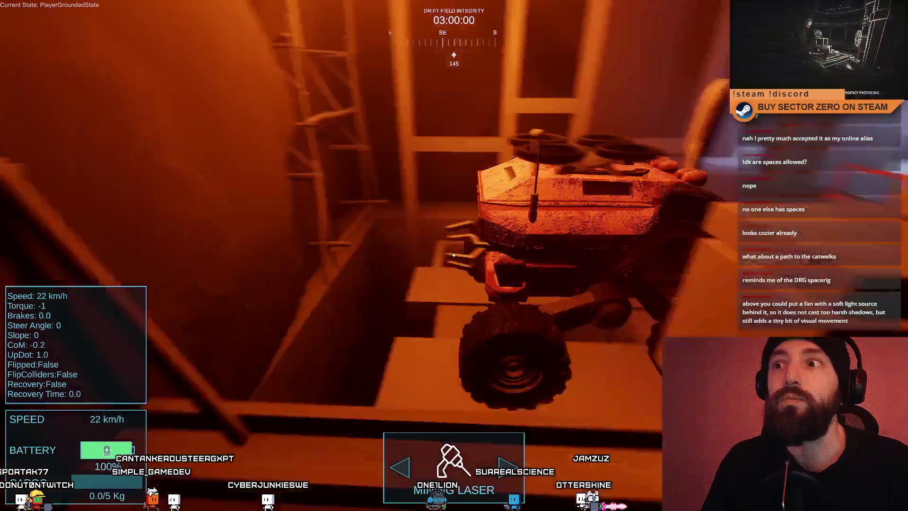
{"action": "key", "text": "s"}
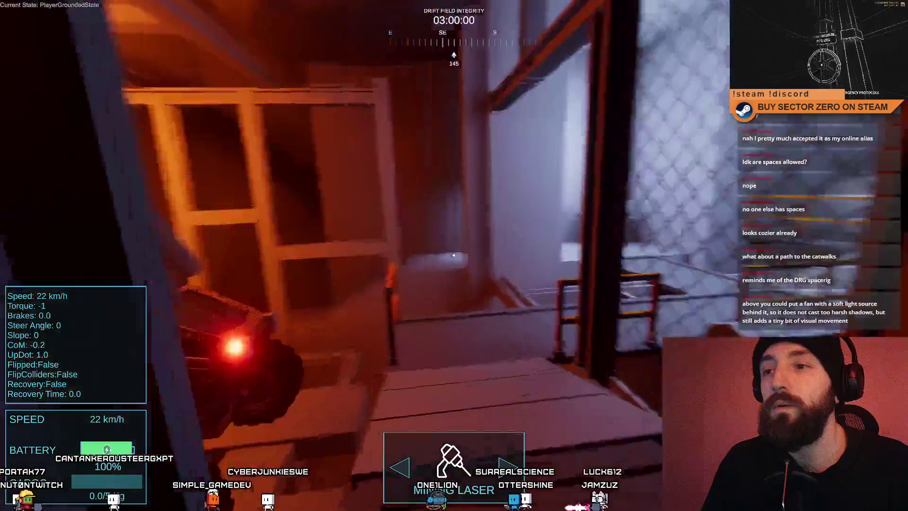
{"action": "key", "text": "w"}
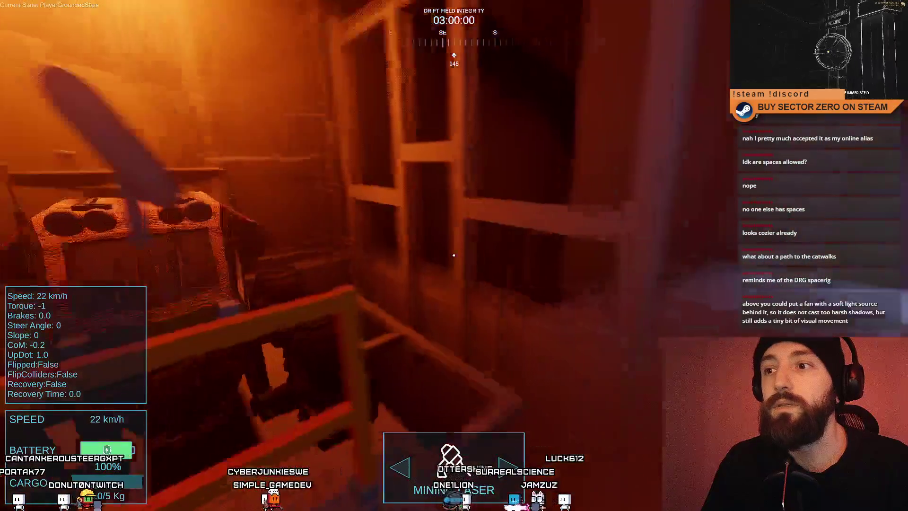
{"action": "key", "text": "w"}
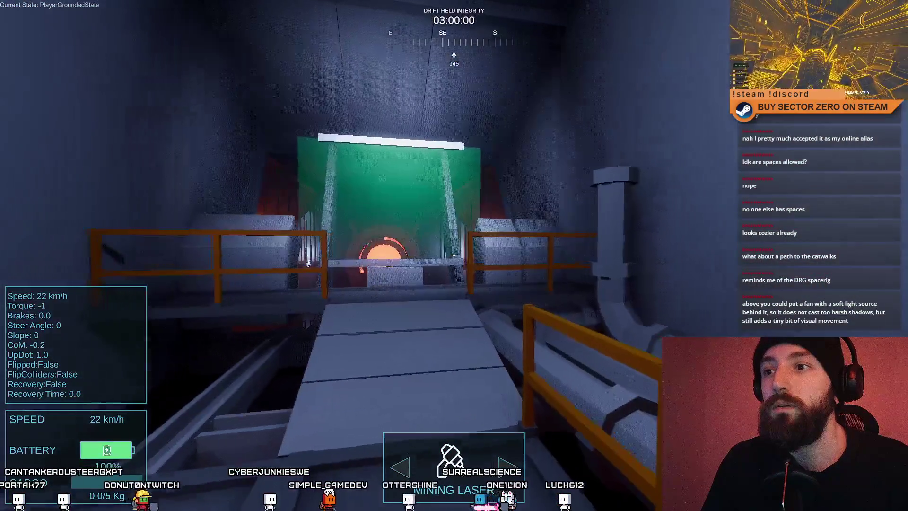
{"action": "key", "text": "w"}
{"action": "key", "text": "w"}
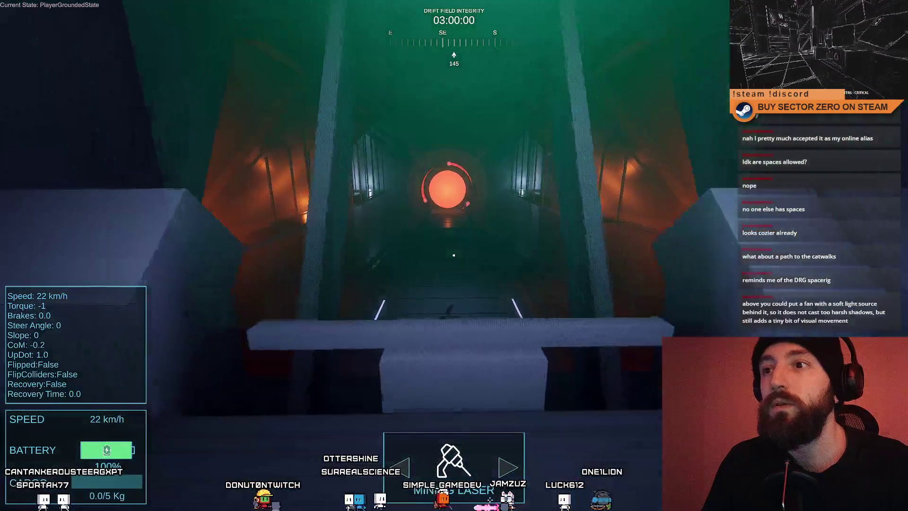
- Drop into the corridor, jump the low wall, and walk across the catwalk into the vehicle bay
{"action": "key", "text": "w"}
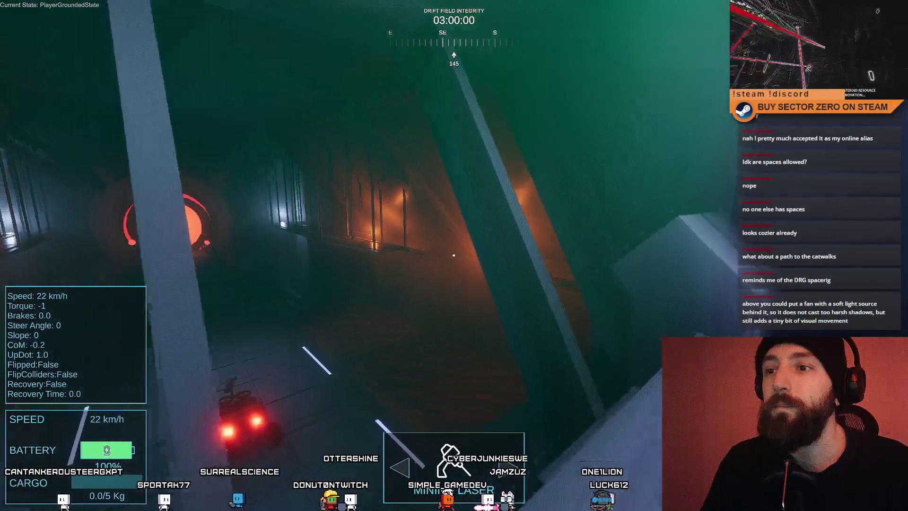
{"action": "key", "text": "w"}
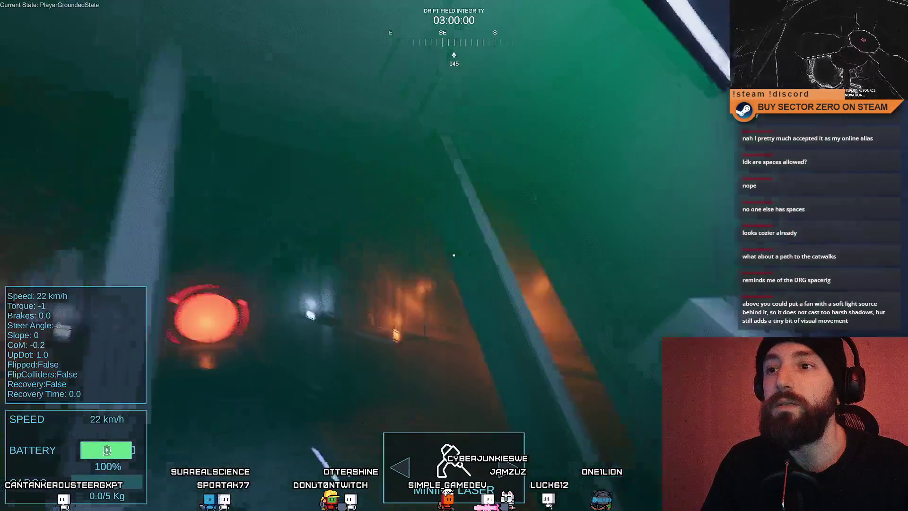
{"action": "key", "text": "w"}
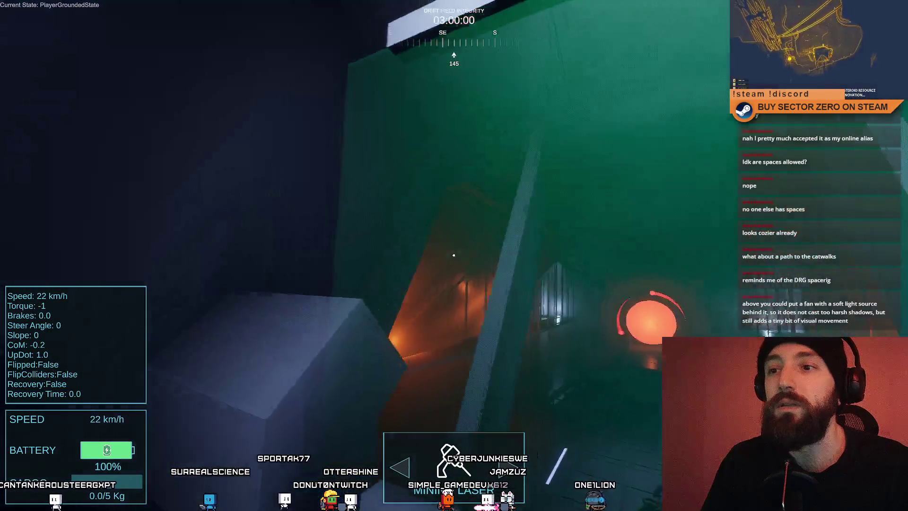
{"action": "key", "text": "w"}
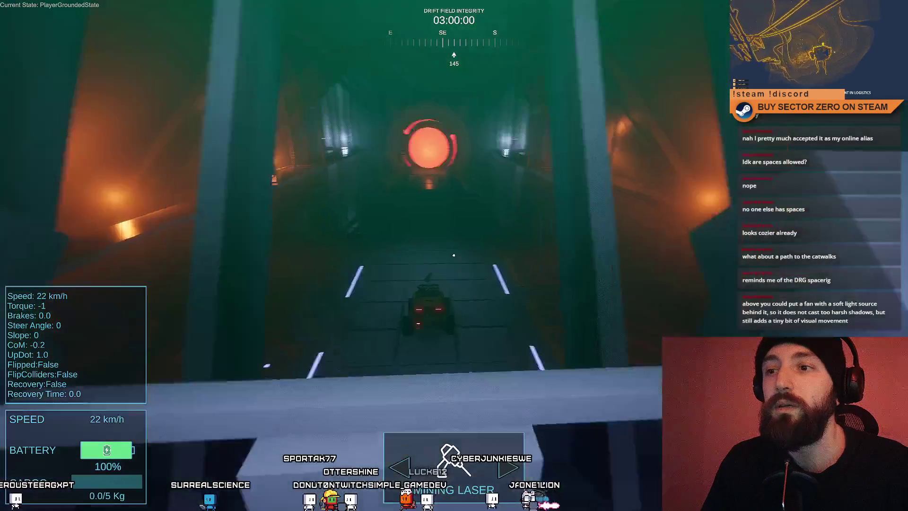
{"action": "key", "text": "space"}
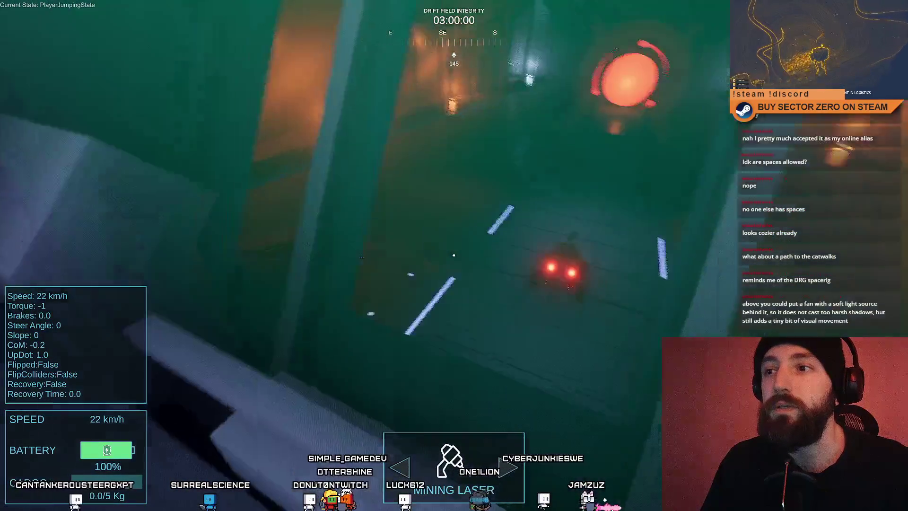
{"action": "key", "text": "w"}
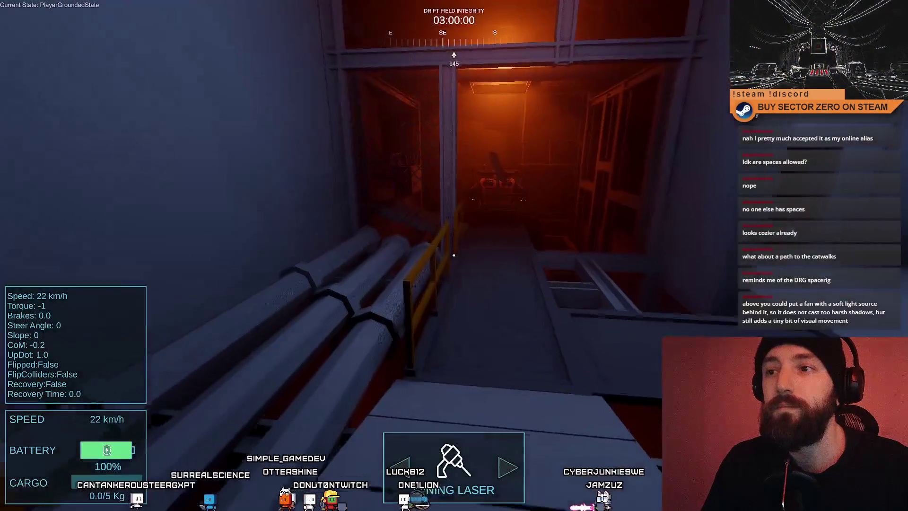
{"action": "key", "text": "w"}
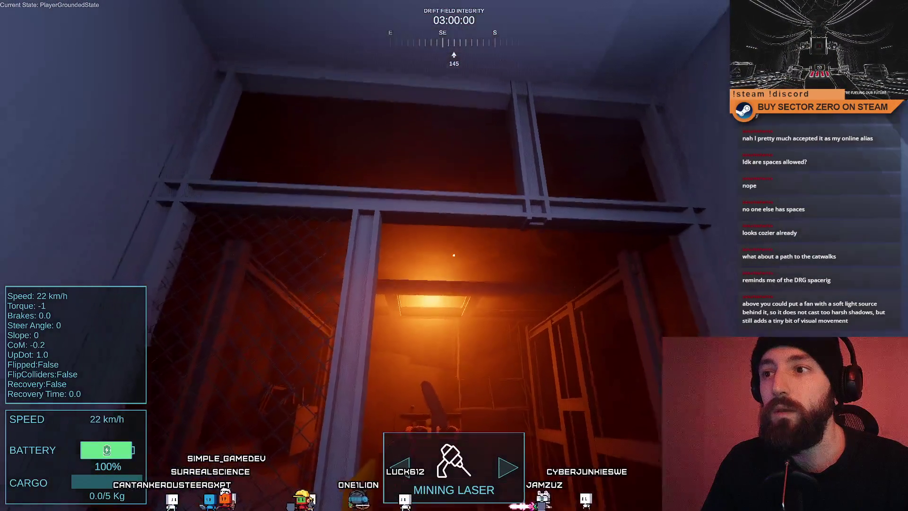
{"action": "key", "text": "s"}
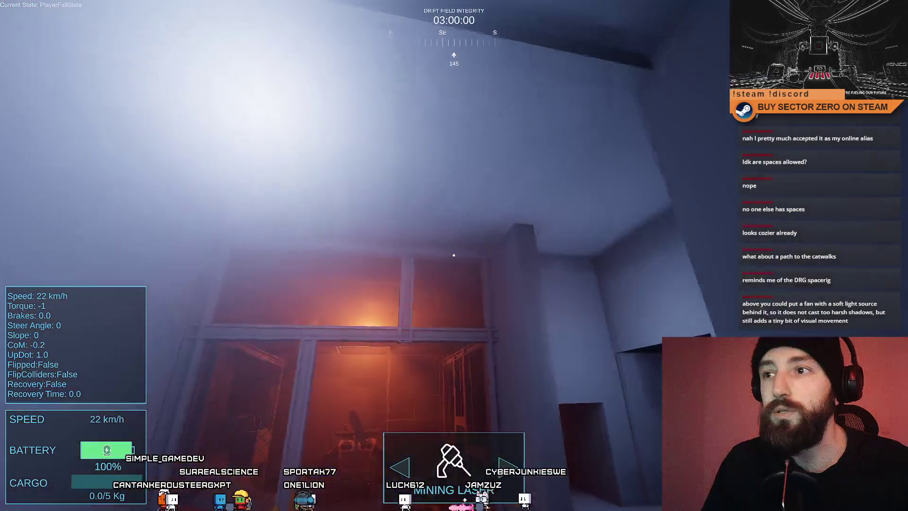
{"action": "key", "text": "w"}
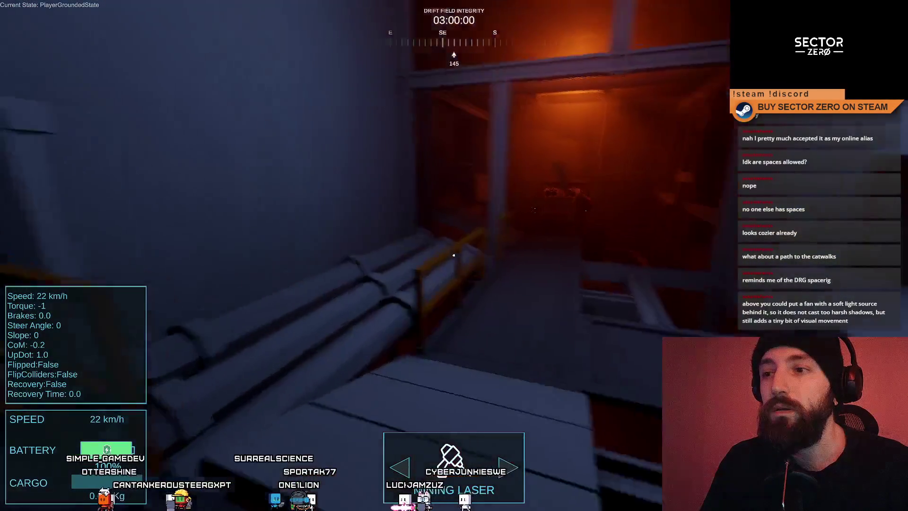
- Exit the fullscreen game and show the pipe-lined catwalk above the orange bay in Scene view
{"action": "key", "text": "F11"}
{"action": "key", "text": "s"}
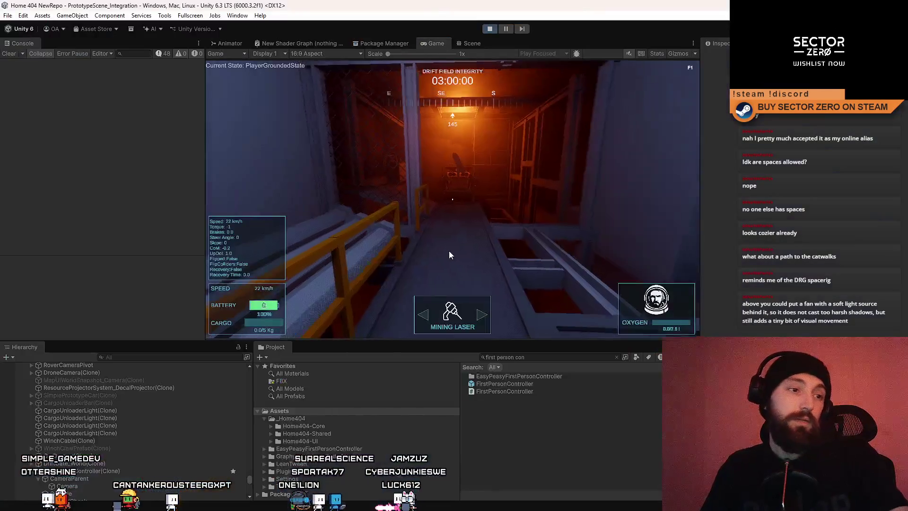
{"action": "key", "text": "w"}
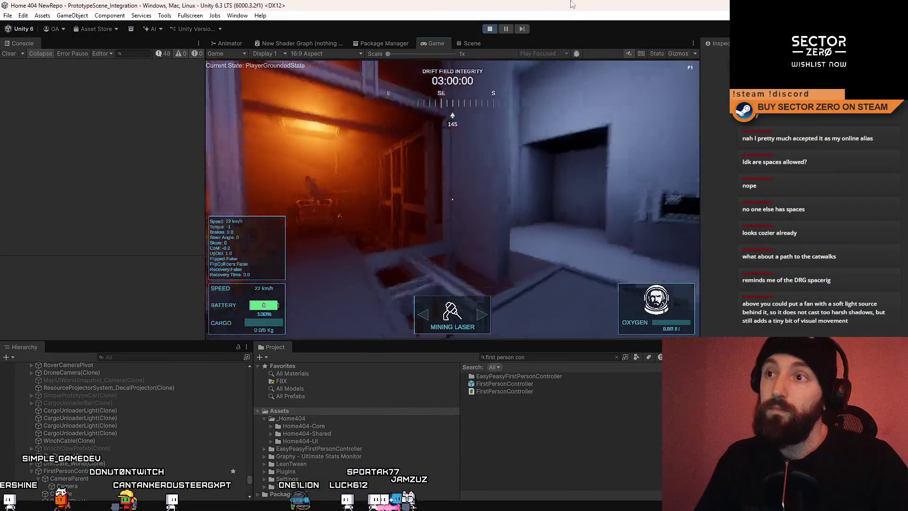
{"action": "key", "text": "Escape"}
{"action": "left_click", "coordinate": [468, 43]}
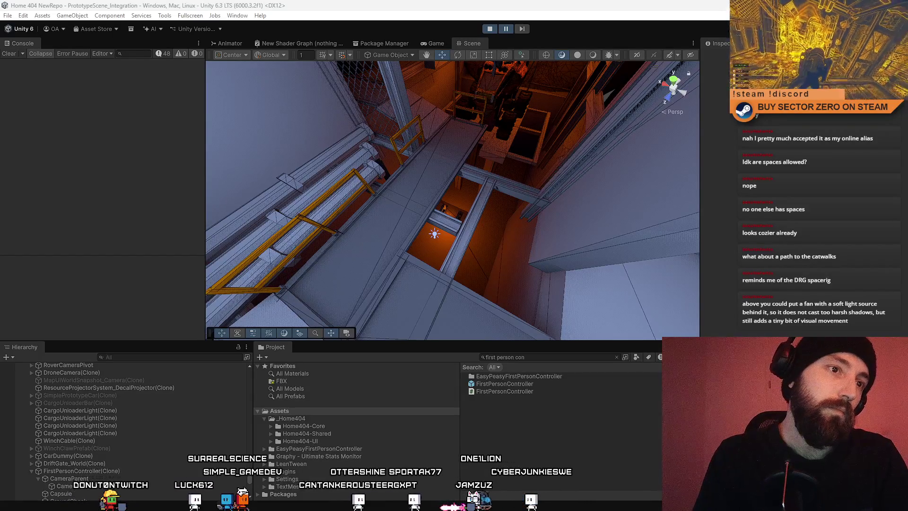
- Select the catwalk mesh and swing the camera past the ceiling beams and wooden frames to the green door
{"action": "left_click", "coordinate": [418, 175]}
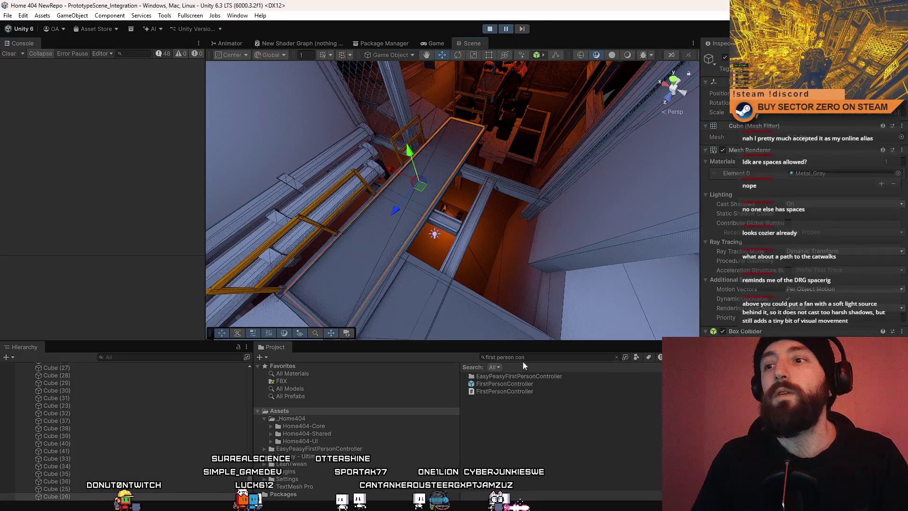
{"action": "mouse_move", "coordinate": [417, 175]}
{"action": "left_mouse_down"}
{"action": "mouse_move", "coordinate": [175, 429]}
{"action": "mouse_move", "coordinate": [354, 331]}
{"action": "mouse_move", "coordinate": [475, 343]}
{"action": "mouse_move", "coordinate": [430, 410]}
{"action": "mouse_move", "coordinate": [489, 115]}
{"action": "left_mouse_up"}
{"action": "mouse_move", "coordinate": [400, 239]}
{"action": "left_mouse_down"}
{"action": "mouse_move", "coordinate": [395, 170]}
{"action": "mouse_move", "coordinate": [184, 421]}
{"action": "mouse_move", "coordinate": [157, 438]}
{"action": "mouse_move", "coordinate": [114, 436]}
{"action": "mouse_move", "coordinate": [634, 430]}
{"action": "mouse_move", "coordinate": [582, 383]}
{"action": "mouse_move", "coordinate": [609, 378]}
{"action": "mouse_move", "coordinate": [623, 387]}
{"action": "mouse_move", "coordinate": [601, 398]}
{"action": "mouse_move", "coordinate": [416, 402]}
{"action": "left_mouse_up"}
{"action": "mouse_move", "coordinate": [470, 214]}
{"action": "left_mouse_down"}
{"action": "mouse_move", "coordinate": [485, 194]}
{"action": "mouse_move", "coordinate": [584, 202]}
{"action": "mouse_move", "coordinate": [496, 218]}
{"action": "left_mouse_up"}
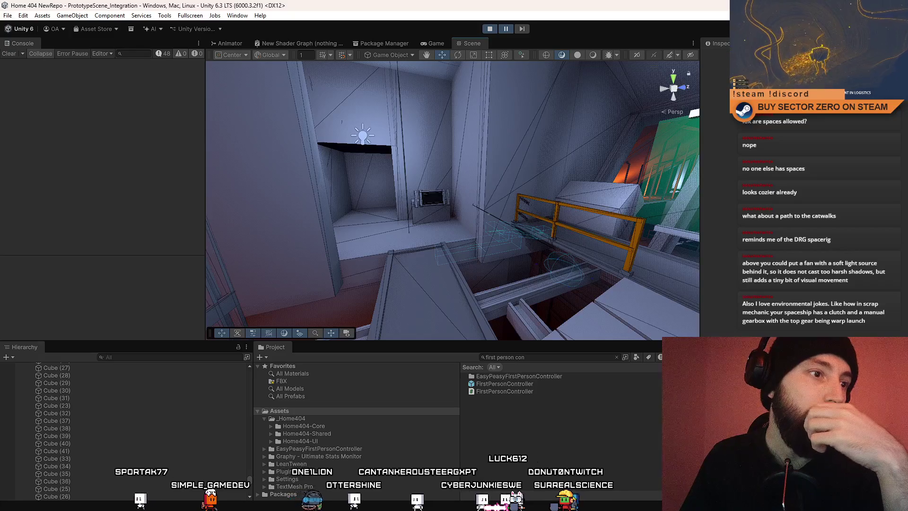
{"action": "mouse_move", "coordinate": [343, 208]}
{"action": "left_mouse_down"}
{"action": "mouse_move", "coordinate": [514, 234]}
{"action": "mouse_move", "coordinate": [478, 213]}
{"action": "mouse_move", "coordinate": [426, 204]}
{"action": "mouse_move", "coordinate": [284, 211]}
{"action": "mouse_move", "coordinate": [397, 191]}
{"action": "mouse_move", "coordinate": [686, 180]}
{"action": "left_mouse_up"}
{"action": "left_click_drag", "start_coordinate": [762, 176], "coordinate": [611, 144]}
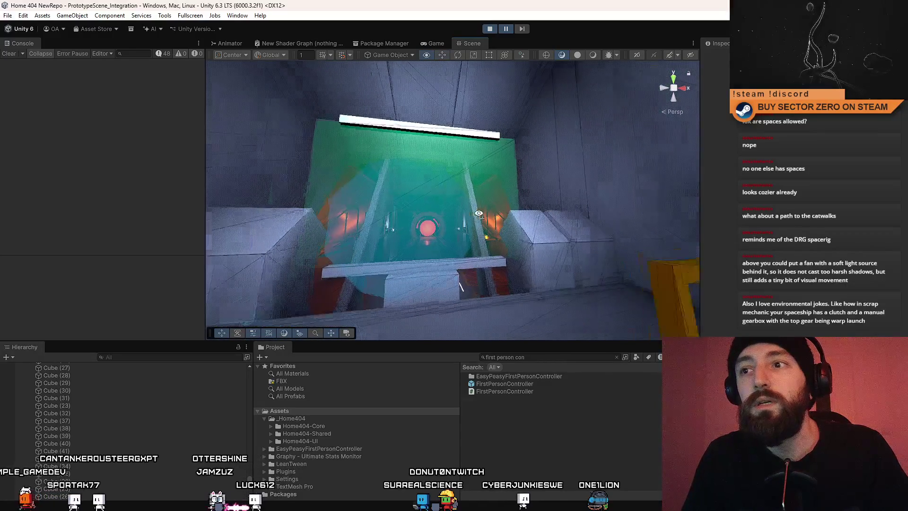
- Fly between the green and orange rooms, then approach the wall console terminal and look around it
{"action": "key", "text": "w"}
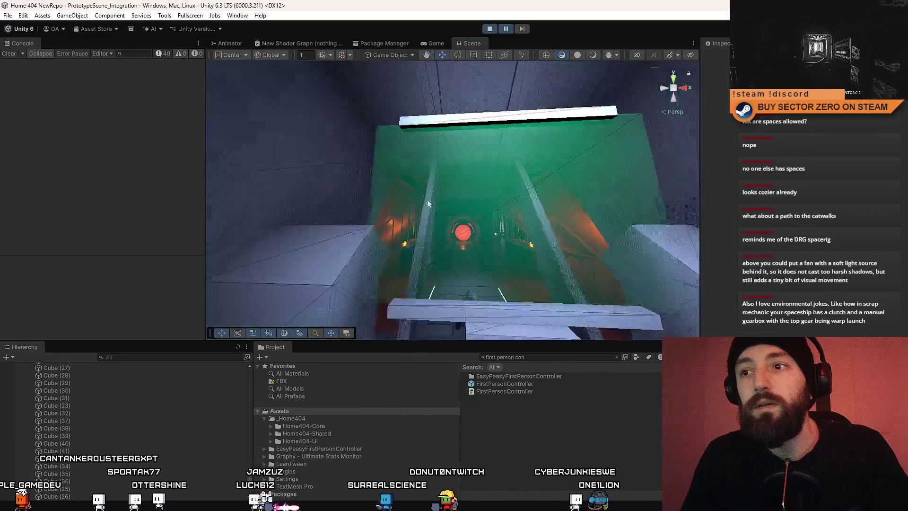
{"action": "key", "text": "s"}
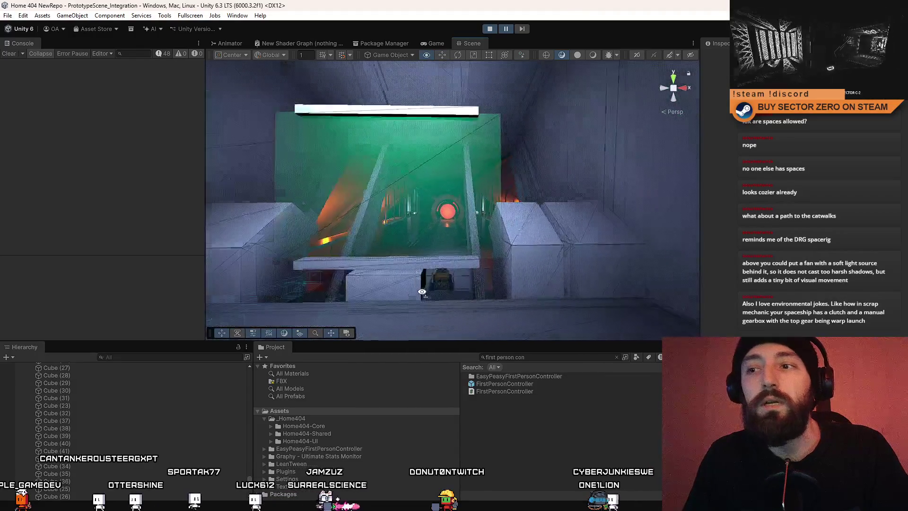
{"action": "key", "text": "w"}
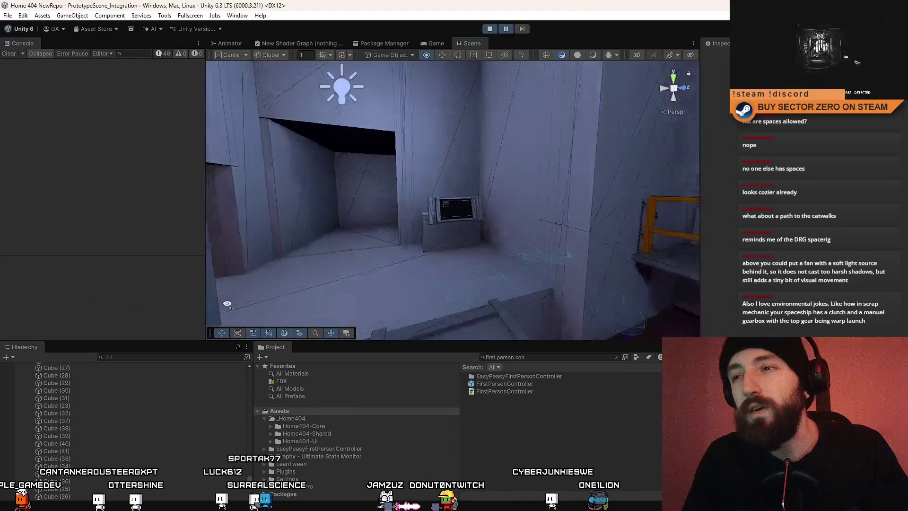
{"action": "key", "text": "s"}
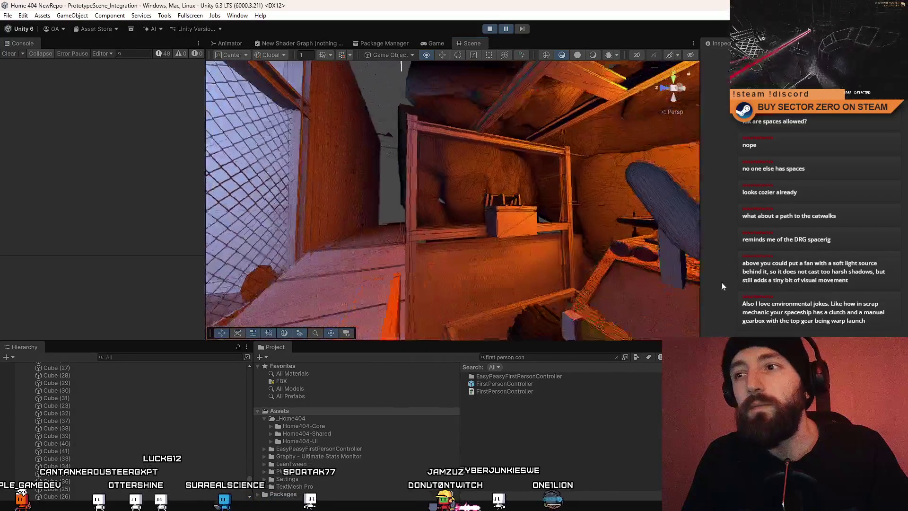
{"action": "key", "text": "w"}
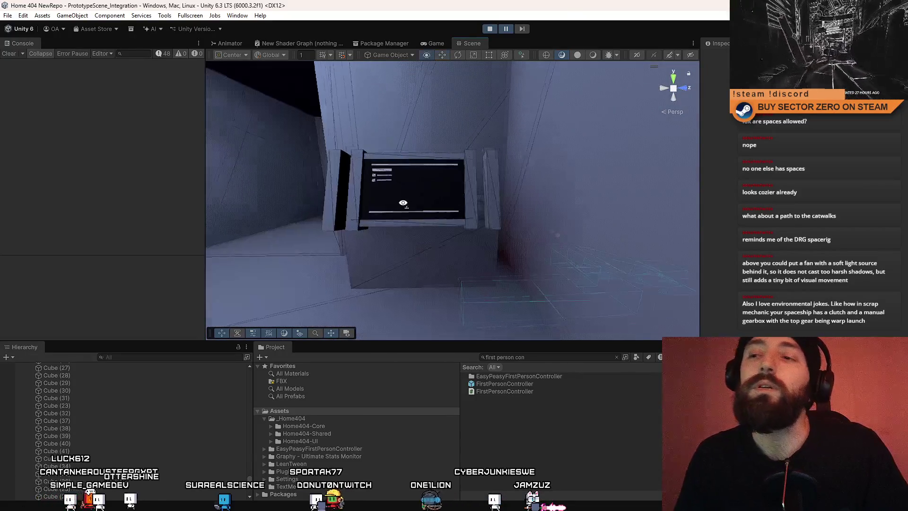
{"action": "key", "text": "w"}
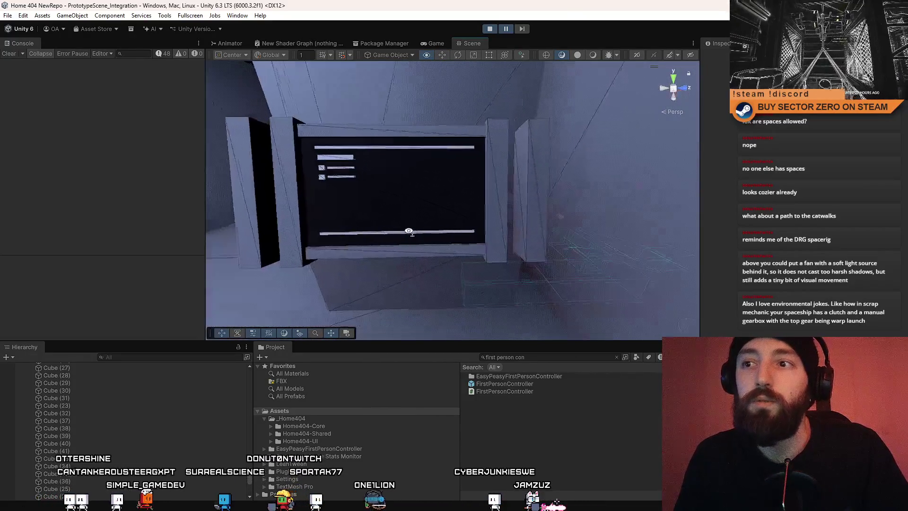
{"action": "key", "text": "w"}
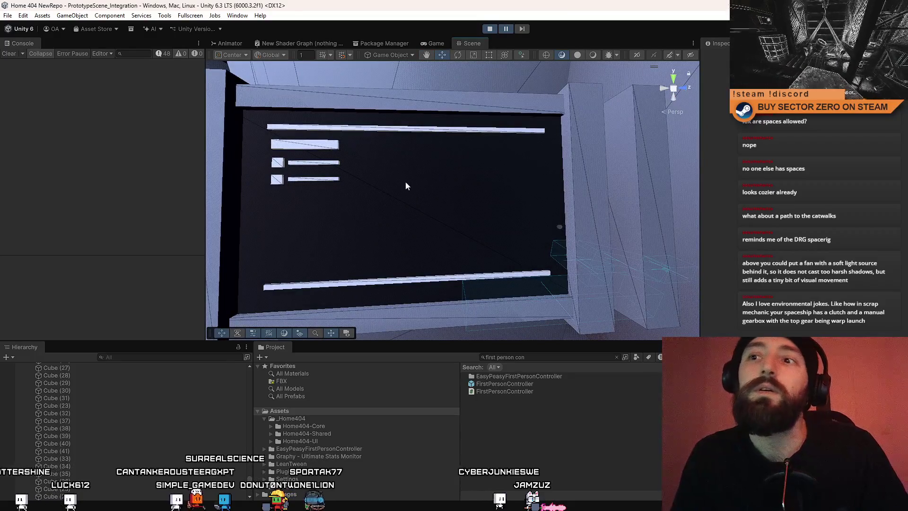
{"action": "key", "text": "s"}
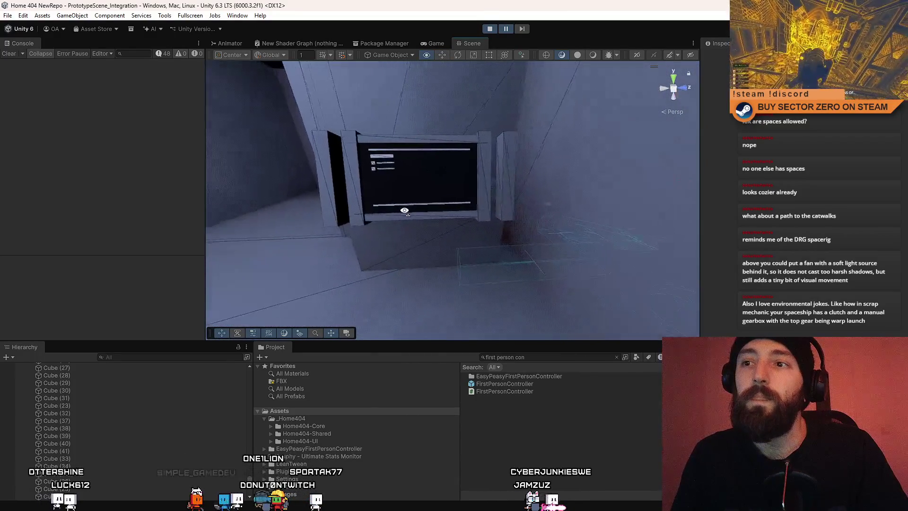
{"action": "key", "text": "w"}
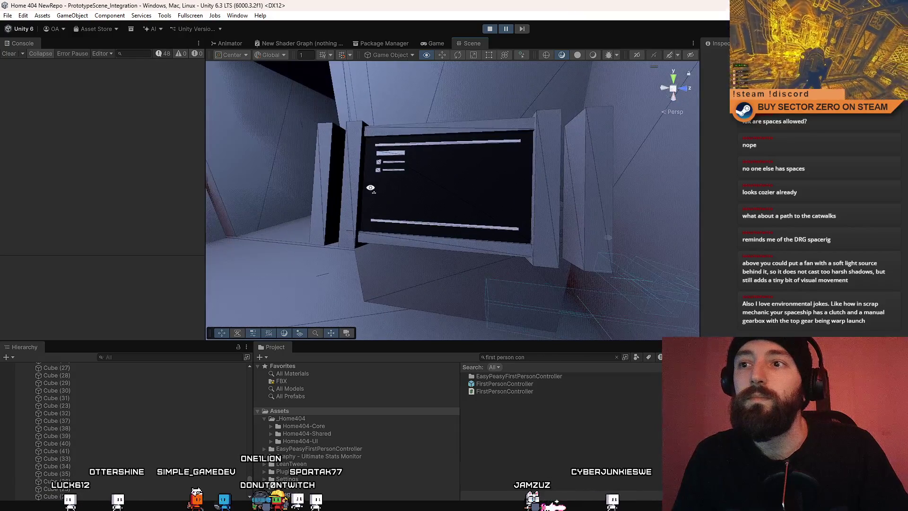
{"action": "mouse_move", "coordinate": [370, 188]}
{"action": "left_mouse_down"}
{"action": "mouse_move", "coordinate": [459, 188]}
{"action": "mouse_move", "coordinate": [424, 140]}
{"action": "mouse_move", "coordinate": [440, 142]}
{"action": "mouse_move", "coordinate": [477, 244]}
{"action": "left_mouse_up"}
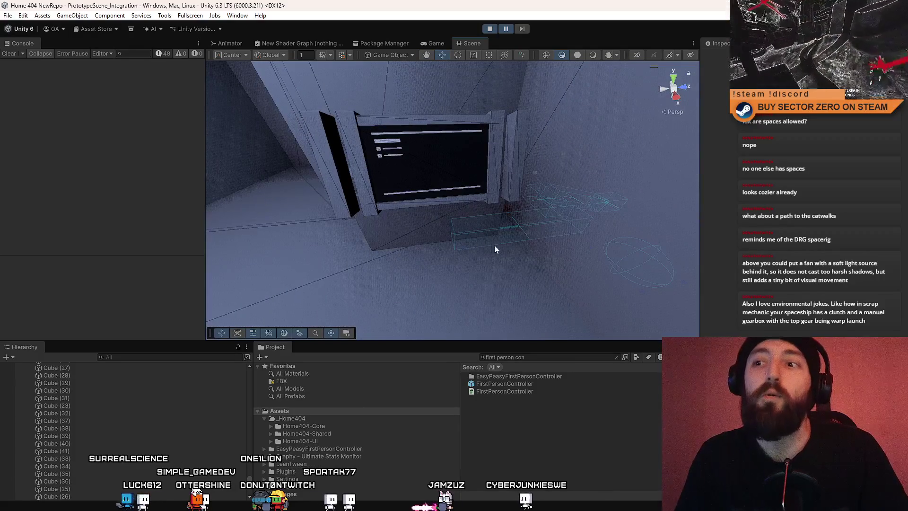
{"action": "mouse_move", "coordinate": [513, 280]}
{"action": "left_mouse_down"}
{"action": "mouse_move", "coordinate": [422, 219]}
{"action": "mouse_move", "coordinate": [449, 254]}
{"action": "mouse_move", "coordinate": [560, 249]}
{"action": "mouse_move", "coordinate": [469, 198]}
{"action": "mouse_move", "coordinate": [447, 256]}
{"action": "mouse_move", "coordinate": [485, 268]}
{"action": "mouse_move", "coordinate": [458, 257]}
{"action": "mouse_move", "coordinate": [447, 226]}
{"action": "mouse_move", "coordinate": [424, 217]}
{"action": "mouse_move", "coordinate": [448, 166]}
{"action": "left_mouse_up"}
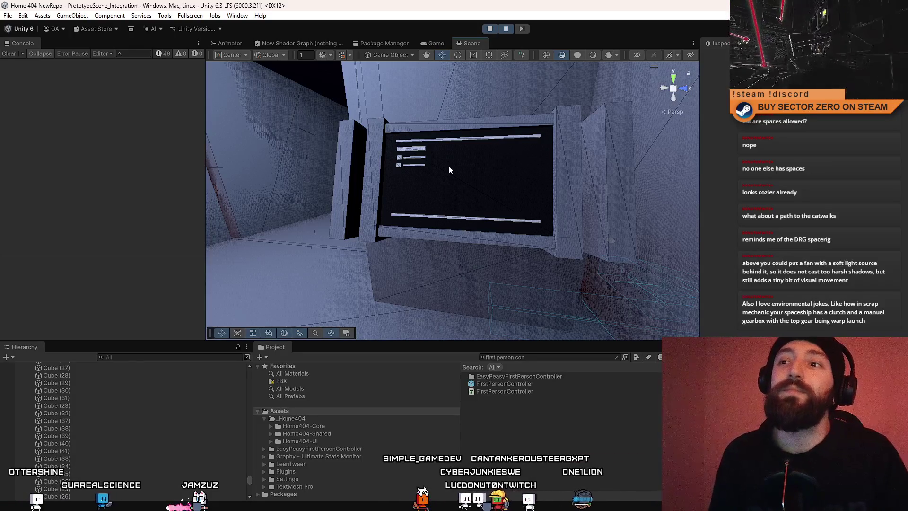
- Fly from the grey corridor into the orange storage room and back out to the corridor
{"action": "left_click_drag", "start_coordinate": [503, 191], "coordinate": [234, 154]}
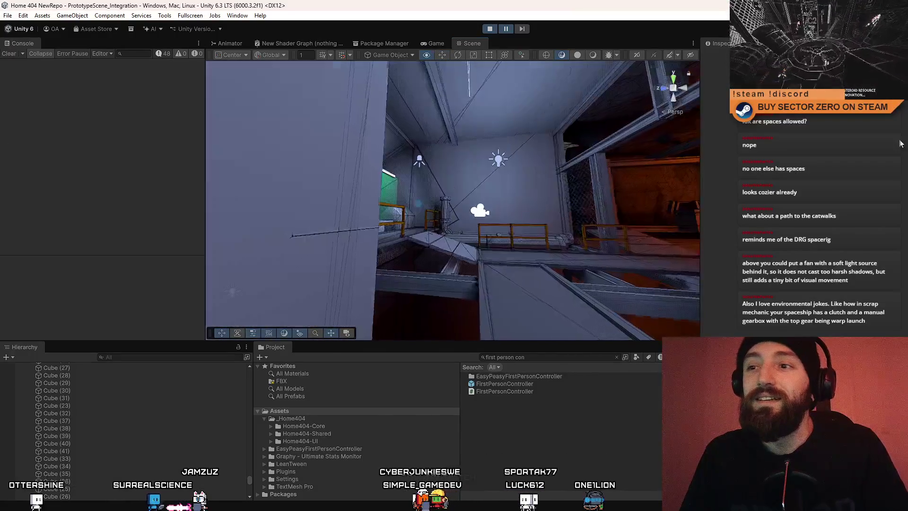
{"action": "left_click_drag", "start_coordinate": [414, 178], "coordinate": [708, 168]}
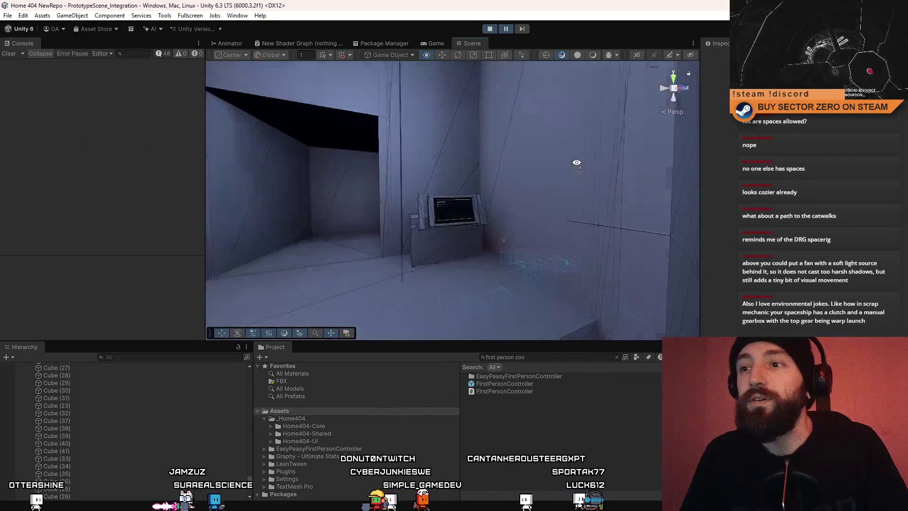
{"action": "left_click_drag", "start_coordinate": [577, 163], "coordinate": [151, 125]}
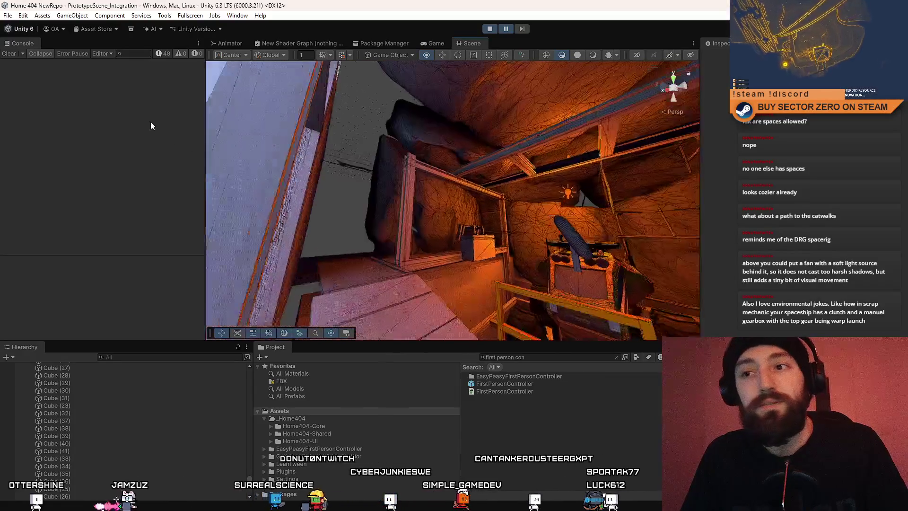
{"action": "left_click_drag", "start_coordinate": [284, 198], "coordinate": [796, 250]}
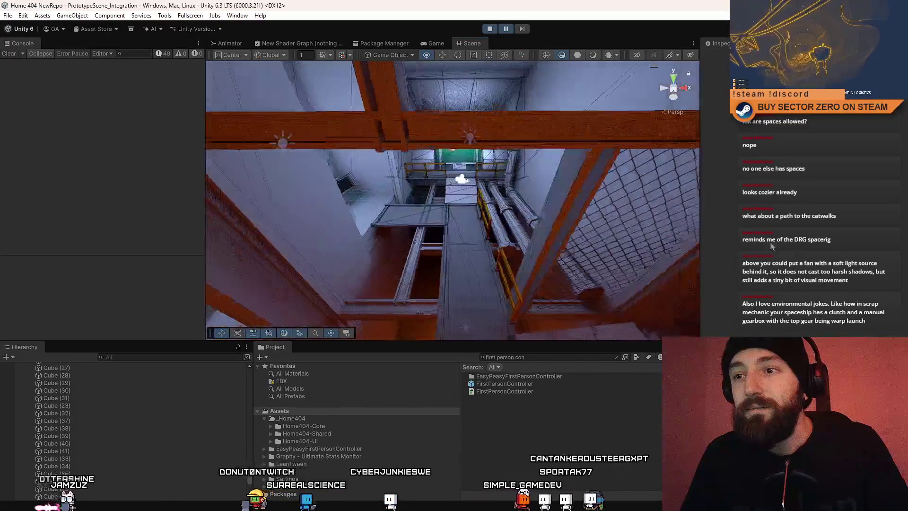
{"action": "mouse_move", "coordinate": [799, 210]}
{"action": "left_mouse_down"}
{"action": "mouse_move", "coordinate": [780, 165]}
{"action": "mouse_move", "coordinate": [796, 223]}
{"action": "mouse_move", "coordinate": [413, 148]}
{"action": "mouse_move", "coordinate": [348, 155]}
{"action": "mouse_move", "coordinate": [561, 199]}
{"action": "mouse_move", "coordinate": [558, 179]}
{"action": "mouse_move", "coordinate": [537, 170]}
{"action": "mouse_move", "coordinate": [379, 142]}
{"action": "mouse_move", "coordinate": [266, 162]}
{"action": "left_mouse_up"}
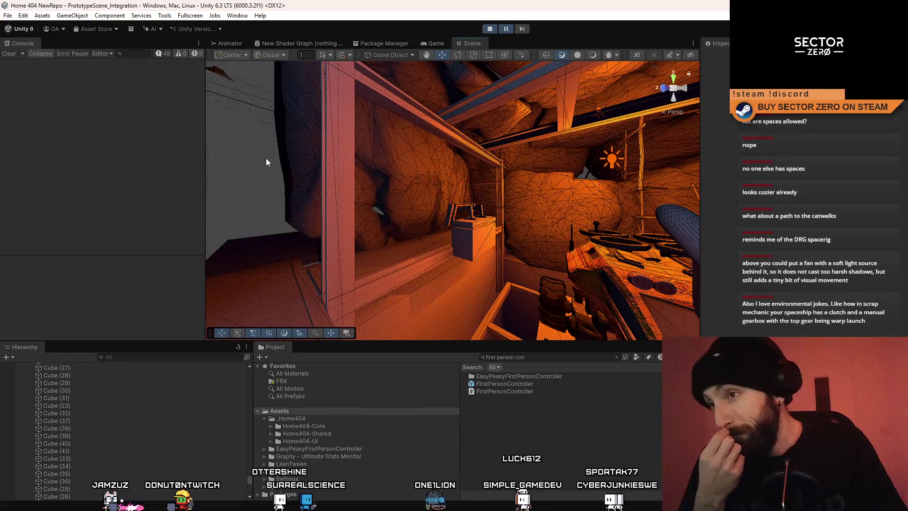
{"action": "mouse_move", "coordinate": [266, 163]}
{"action": "left_mouse_down"}
{"action": "mouse_move", "coordinate": [447, 186]}
{"action": "mouse_move", "coordinate": [160, 227]}
{"action": "mouse_move", "coordinate": [402, 186]}
{"action": "mouse_move", "coordinate": [901, 269]}
{"action": "mouse_move", "coordinate": [727, 218]}
{"action": "mouse_move", "coordinate": [344, 226]}
{"action": "mouse_move", "coordinate": [290, 205]}
{"action": "mouse_move", "coordinate": [280, 211]}
{"action": "mouse_move", "coordinate": [429, 269]}
{"action": "mouse_move", "coordinate": [358, 260]}
{"action": "left_mouse_up"}
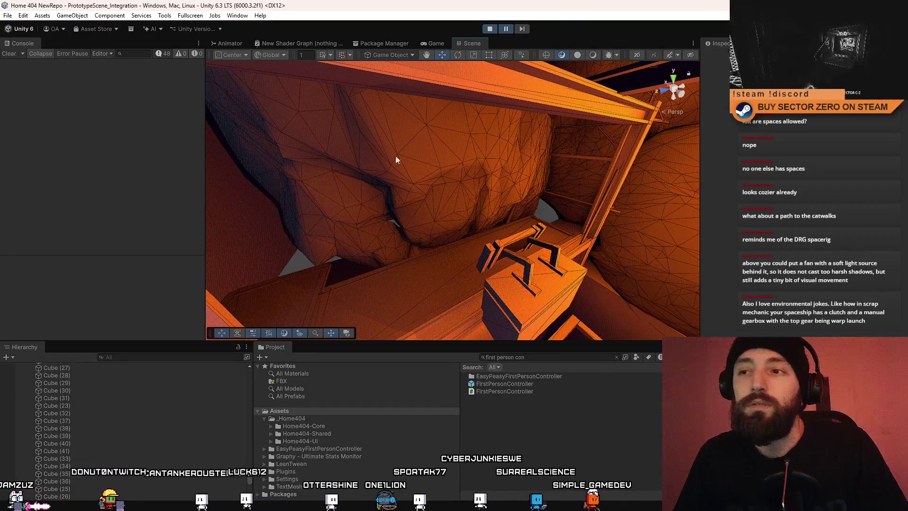
- Pass the vehicle and crates toward the rock wall and lit console, then look down onto the catwalks
{"action": "left_click_drag", "start_coordinate": [464, 183], "coordinate": [253, 124]}
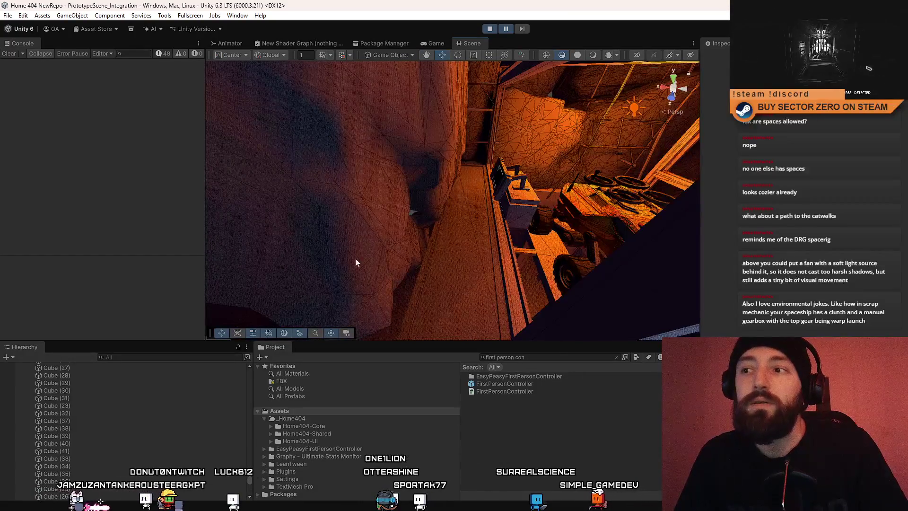
{"action": "mouse_move", "coordinate": [356, 262]}
{"action": "left_mouse_down"}
{"action": "mouse_move", "coordinate": [493, 197]}
{"action": "mouse_move", "coordinate": [404, 223]}
{"action": "mouse_move", "coordinate": [401, 184]}
{"action": "mouse_move", "coordinate": [164, 180]}
{"action": "mouse_move", "coordinate": [563, 179]}
{"action": "mouse_move", "coordinate": [66, 229]}
{"action": "mouse_move", "coordinate": [369, 248]}
{"action": "mouse_move", "coordinate": [504, 230]}
{"action": "mouse_move", "coordinate": [232, 182]}
{"action": "mouse_move", "coordinate": [470, 256]}
{"action": "left_mouse_up"}
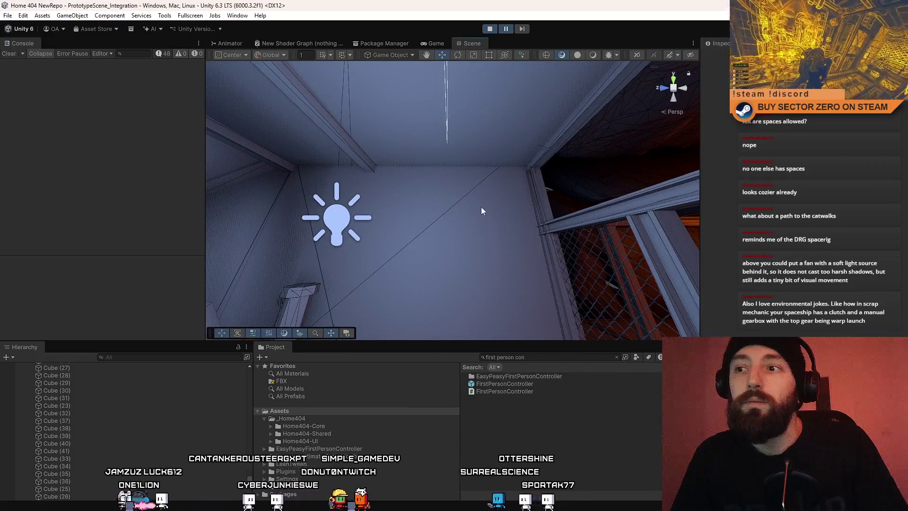
{"action": "mouse_move", "coordinate": [481, 207]}
{"action": "left_mouse_down"}
{"action": "mouse_move", "coordinate": [385, 260]}
{"action": "mouse_move", "coordinate": [497, 243]}
{"action": "mouse_move", "coordinate": [529, 306]}
{"action": "mouse_move", "coordinate": [750, 318]}
{"action": "mouse_move", "coordinate": [521, 320]}
{"action": "mouse_move", "coordinate": [436, 216]}
{"action": "left_mouse_up"}
{"action": "left_click_drag", "start_coordinate": [549, 228], "coordinate": [364, 155]}
{"action": "left_click_drag", "start_coordinate": [542, 281], "coordinate": [502, 172]}
{"action": "mouse_move", "coordinate": [551, 206]}
{"action": "left_mouse_down"}
{"action": "mouse_move", "coordinate": [477, 199]}
{"action": "mouse_move", "coordinate": [470, 227]}
{"action": "mouse_move", "coordinate": [489, 258]}
{"action": "mouse_move", "coordinate": [606, 119]}
{"action": "mouse_move", "coordinate": [392, 177]}
{"action": "mouse_move", "coordinate": [222, 189]}
{"action": "mouse_move", "coordinate": [52, 197]}
{"action": "mouse_move", "coordinate": [21, 151]}
{"action": "mouse_move", "coordinate": [470, 254]}
{"action": "mouse_move", "coordinate": [264, 254]}
{"action": "mouse_move", "coordinate": [176, 187]}
{"action": "mouse_move", "coordinate": [46, 229]}
{"action": "mouse_move", "coordinate": [835, 150]}
{"action": "mouse_move", "coordinate": [805, 130]}
{"action": "left_mouse_up"}
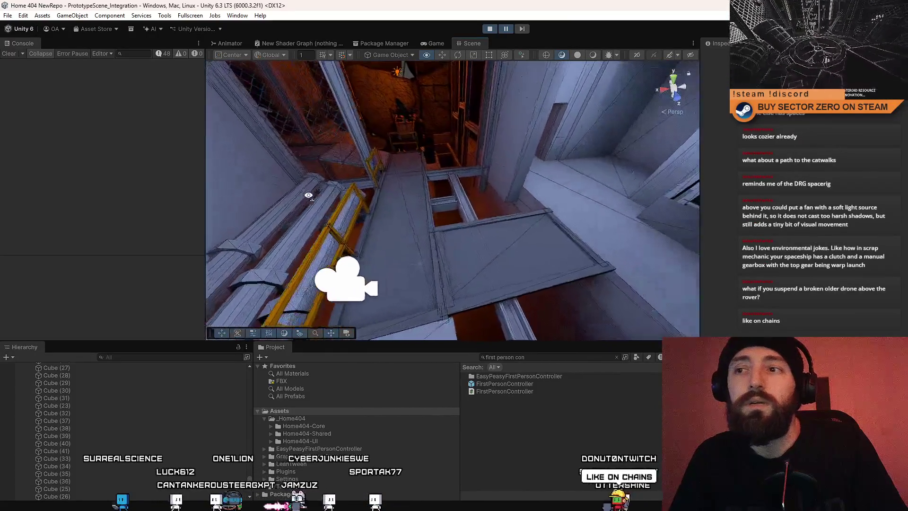
{"action": "mouse_move", "coordinate": [215, 195]}
{"action": "left_mouse_down"}
{"action": "mouse_move", "coordinate": [55, 212]}
{"action": "mouse_move", "coordinate": [61, 217]}
{"action": "left_mouse_up"}
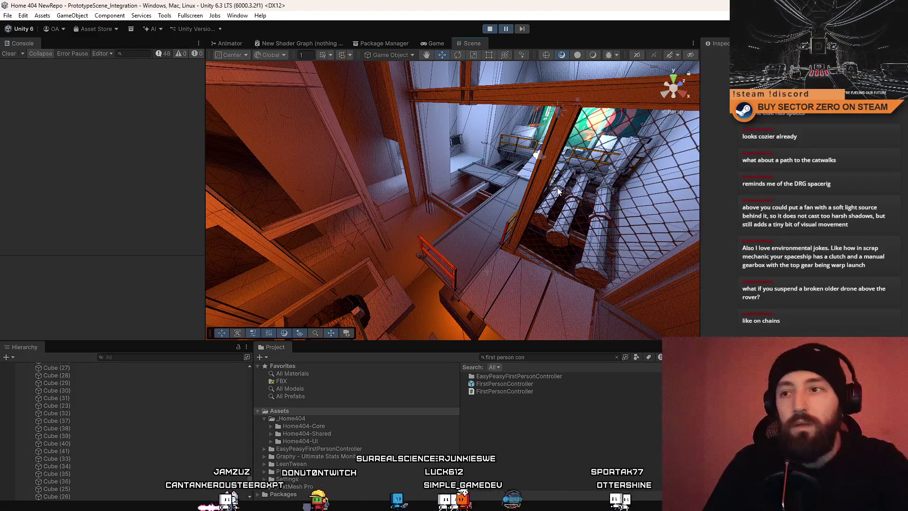
- Fly over the catwalks, past the rover, and toward the cave light and grey window room
{"action": "left_click_drag", "start_coordinate": [499, 177], "coordinate": [686, 133]}
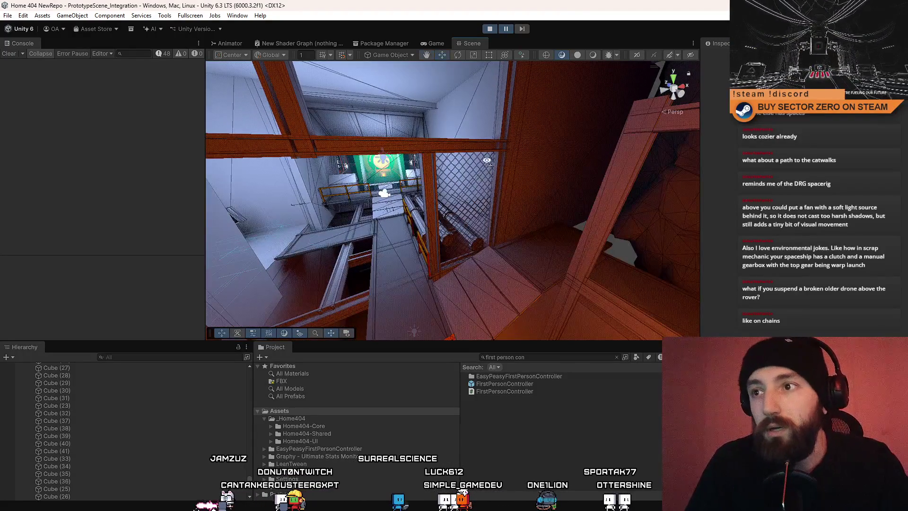
{"action": "mouse_move", "coordinate": [487, 161]}
{"action": "left_mouse_down"}
{"action": "mouse_move", "coordinate": [50, 203]}
{"action": "mouse_move", "coordinate": [11, 158]}
{"action": "left_mouse_up"}
{"action": "mouse_move", "coordinate": [385, 210]}
{"action": "left_mouse_down"}
{"action": "mouse_move", "coordinate": [364, 189]}
{"action": "mouse_move", "coordinate": [11, 164]}
{"action": "mouse_move", "coordinate": [459, 194]}
{"action": "mouse_move", "coordinate": [393, 202]}
{"action": "mouse_move", "coordinate": [548, 226]}
{"action": "mouse_move", "coordinate": [655, 225]}
{"action": "mouse_move", "coordinate": [477, 155]}
{"action": "left_mouse_up"}
{"action": "mouse_move", "coordinate": [330, 235]}
{"action": "left_mouse_down"}
{"action": "mouse_move", "coordinate": [422, 254]}
{"action": "mouse_move", "coordinate": [270, 241]}
{"action": "mouse_move", "coordinate": [478, 140]}
{"action": "mouse_move", "coordinate": [391, 502]}
{"action": "mouse_move", "coordinate": [293, 199]}
{"action": "mouse_move", "coordinate": [186, 154]}
{"action": "mouse_move", "coordinate": [257, 145]}
{"action": "mouse_move", "coordinate": [466, 332]}
{"action": "mouse_move", "coordinate": [387, 163]}
{"action": "mouse_move", "coordinate": [93, 246]}
{"action": "mouse_move", "coordinate": [590, 248]}
{"action": "mouse_move", "coordinate": [590, 266]}
{"action": "mouse_move", "coordinate": [264, 489]}
{"action": "mouse_move", "coordinate": [189, 231]}
{"action": "mouse_move", "coordinate": [181, 248]}
{"action": "mouse_move", "coordinate": [358, 292]}
{"action": "mouse_move", "coordinate": [639, 281]}
{"action": "left_mouse_up"}
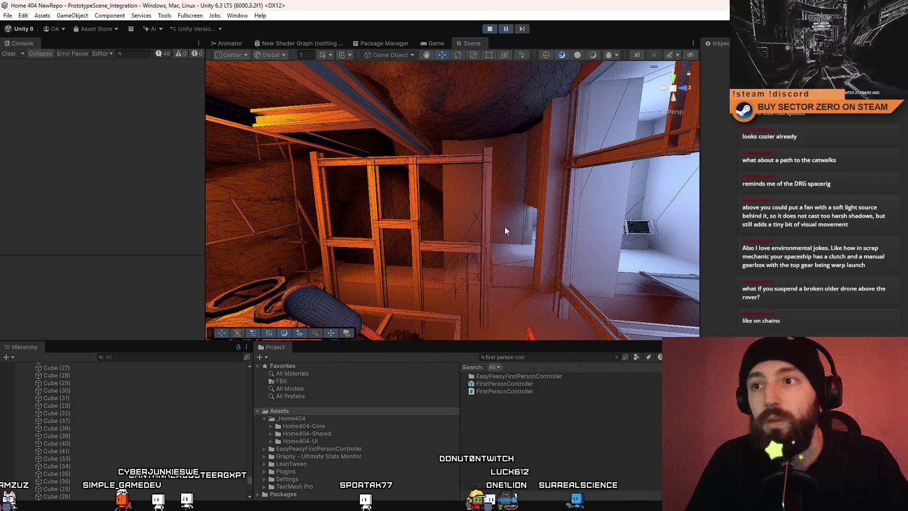
{"action": "mouse_move", "coordinate": [370, 112]}
{"action": "left_mouse_down"}
{"action": "mouse_move", "coordinate": [143, 176]}
{"action": "mouse_move", "coordinate": [158, 163]}
{"action": "mouse_move", "coordinate": [151, 180]}
{"action": "left_mouse_up"}
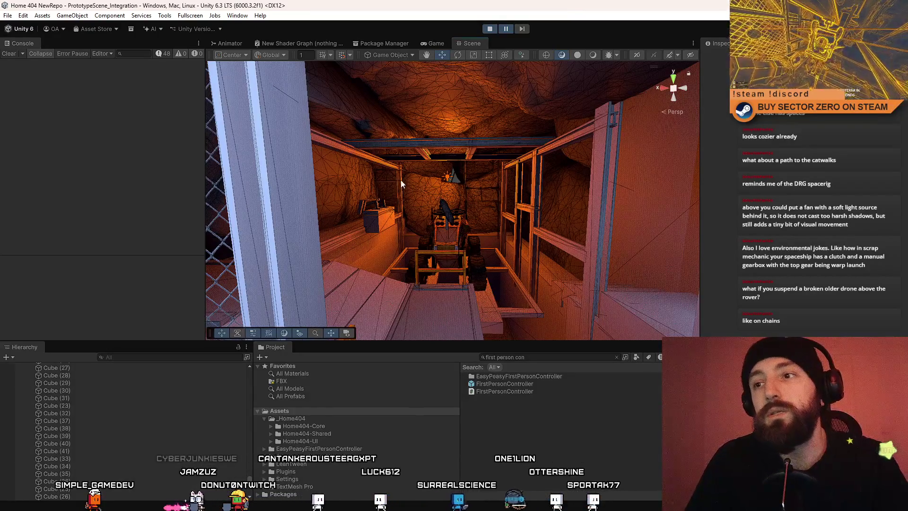
- Circle in closer around the rover, finishing with a low close-up view
{"action": "mouse_move", "coordinate": [401, 184]}
{"action": "left_mouse_down"}
{"action": "mouse_move", "coordinate": [563, 150]}
{"action": "mouse_move", "coordinate": [493, 98]}
{"action": "mouse_move", "coordinate": [444, 192]}
{"action": "mouse_move", "coordinate": [452, 147]}
{"action": "mouse_move", "coordinate": [436, 19]}
{"action": "mouse_move", "coordinate": [487, 135]}
{"action": "mouse_move", "coordinate": [427, 119]}
{"action": "mouse_move", "coordinate": [461, 105]}
{"action": "mouse_move", "coordinate": [400, 282]}
{"action": "mouse_move", "coordinate": [367, 243]}
{"action": "mouse_move", "coordinate": [550, 203]}
{"action": "left_mouse_up"}
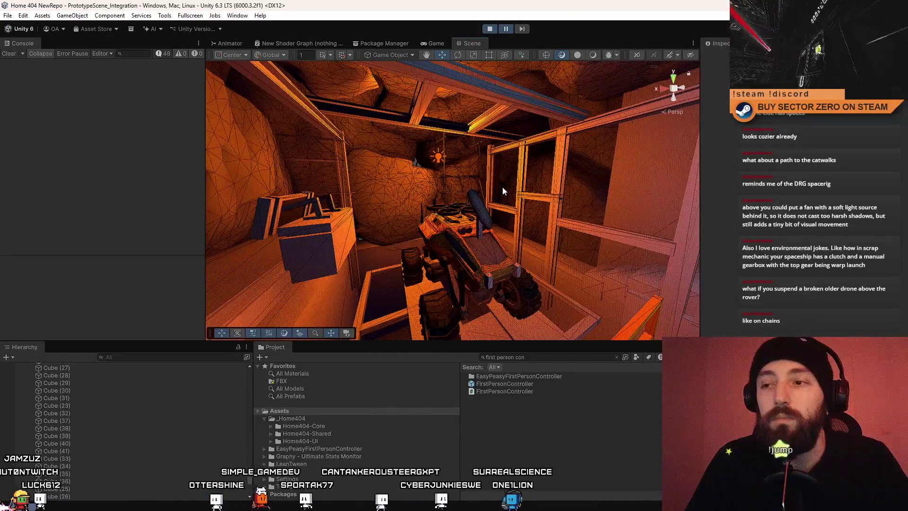
{"action": "mouse_move", "coordinate": [502, 187]}
{"action": "left_mouse_down"}
{"action": "mouse_move", "coordinate": [481, 246]}
{"action": "mouse_move", "coordinate": [450, 193]}
{"action": "mouse_move", "coordinate": [412, 246]}
{"action": "mouse_move", "coordinate": [451, 260]}
{"action": "mouse_move", "coordinate": [369, 219]}
{"action": "left_mouse_up"}
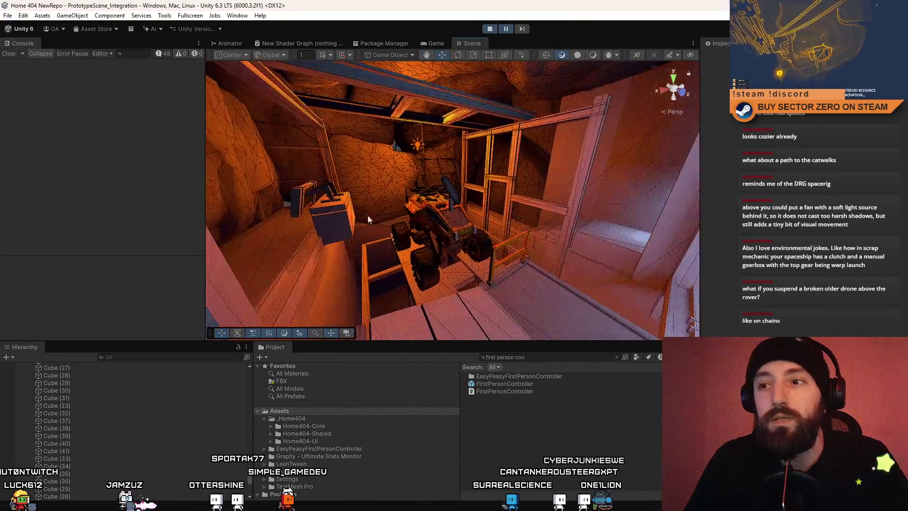
{"action": "left_click_drag", "start_coordinate": [487, 161], "coordinate": [512, 146]}
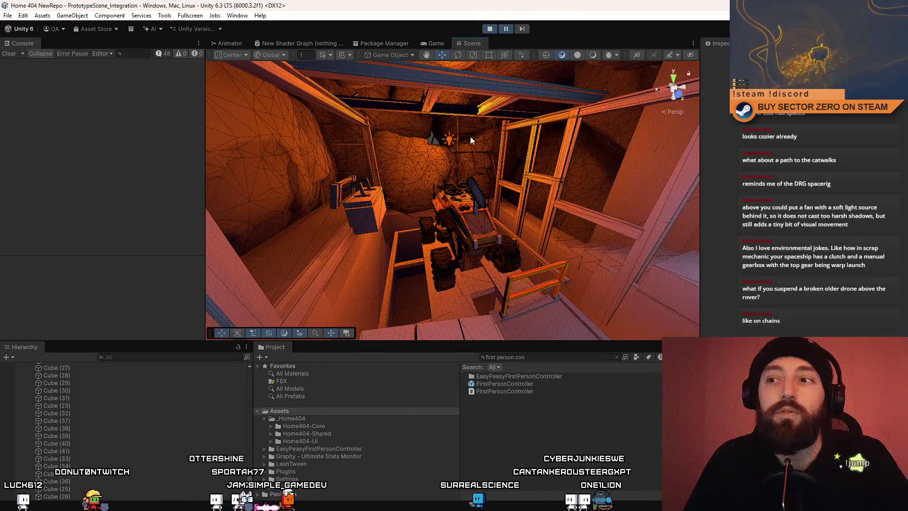
{"action": "mouse_move", "coordinate": [425, 287]}
{"action": "left_mouse_down"}
{"action": "mouse_move", "coordinate": [371, 203]}
{"action": "mouse_move", "coordinate": [327, 190]}
{"action": "mouse_move", "coordinate": [291, 241]}
{"action": "mouse_move", "coordinate": [240, 147]}
{"action": "mouse_move", "coordinate": [358, 203]}
{"action": "mouse_move", "coordinate": [677, 244]}
{"action": "mouse_move", "coordinate": [503, 254]}
{"action": "left_mouse_up"}
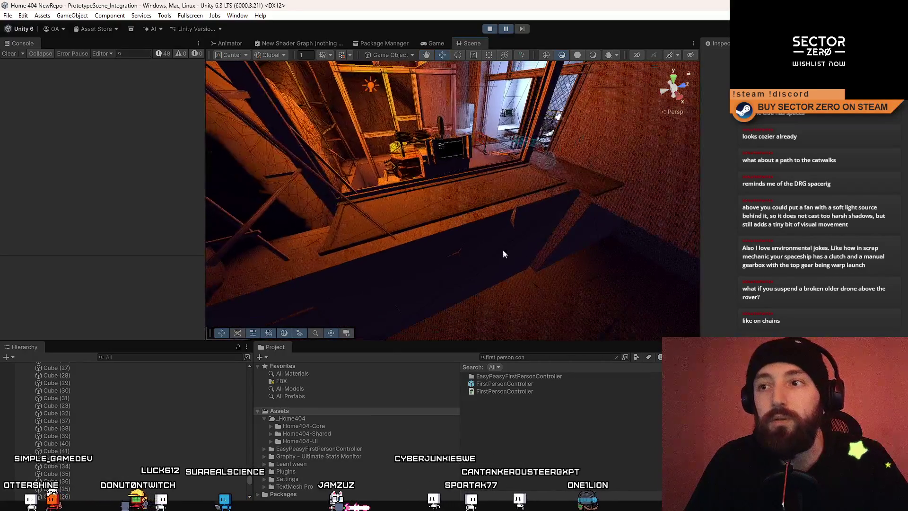
- Fly from the monitor room ledge through the blue and orange corridors and rover room to the rock room
{"action": "mouse_move", "coordinate": [445, 294]}
{"action": "left_mouse_down"}
{"action": "mouse_move", "coordinate": [294, 181]}
{"action": "mouse_move", "coordinate": [630, 201]}
{"action": "mouse_move", "coordinate": [642, 186]}
{"action": "mouse_move", "coordinate": [191, 179]}
{"action": "left_mouse_up"}
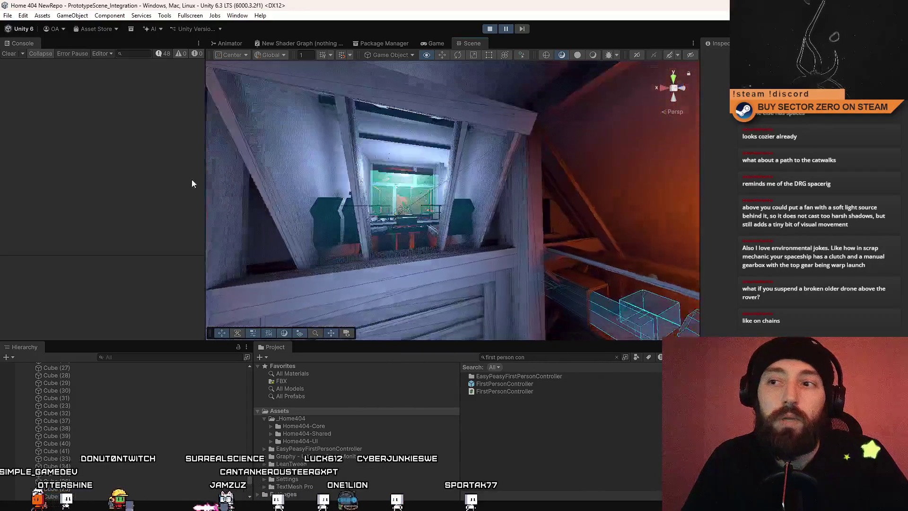
{"action": "left_click_drag", "start_coordinate": [178, 215], "coordinate": [659, 196]}
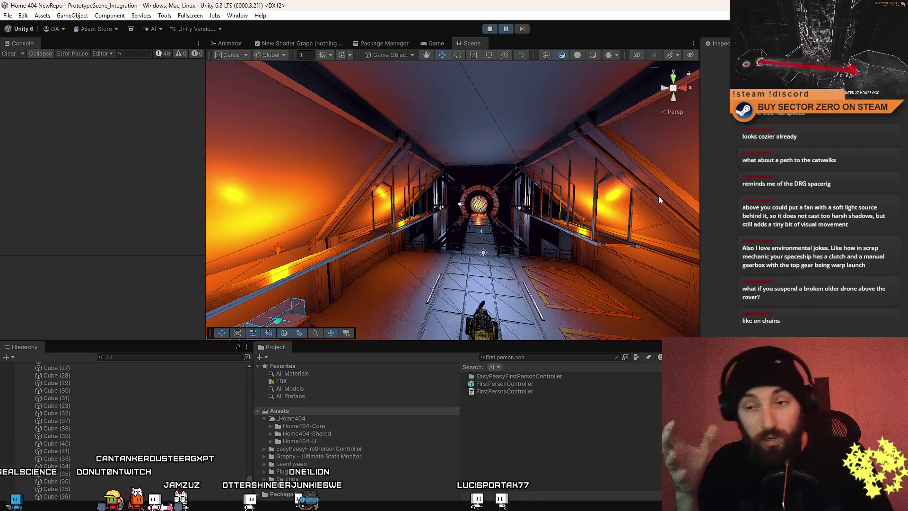
{"action": "mouse_move", "coordinate": [606, 183]}
{"action": "left_mouse_down"}
{"action": "mouse_move", "coordinate": [129, 148]}
{"action": "mouse_move", "coordinate": [131, 184]}
{"action": "mouse_move", "coordinate": [143, 186]}
{"action": "mouse_move", "coordinate": [21, 189]}
{"action": "mouse_move", "coordinate": [197, 183]}
{"action": "mouse_move", "coordinate": [720, 200]}
{"action": "mouse_move", "coordinate": [711, 175]}
{"action": "mouse_move", "coordinate": [610, 177]}
{"action": "mouse_move", "coordinate": [736, 151]}
{"action": "mouse_move", "coordinate": [674, 214]}
{"action": "left_mouse_up"}
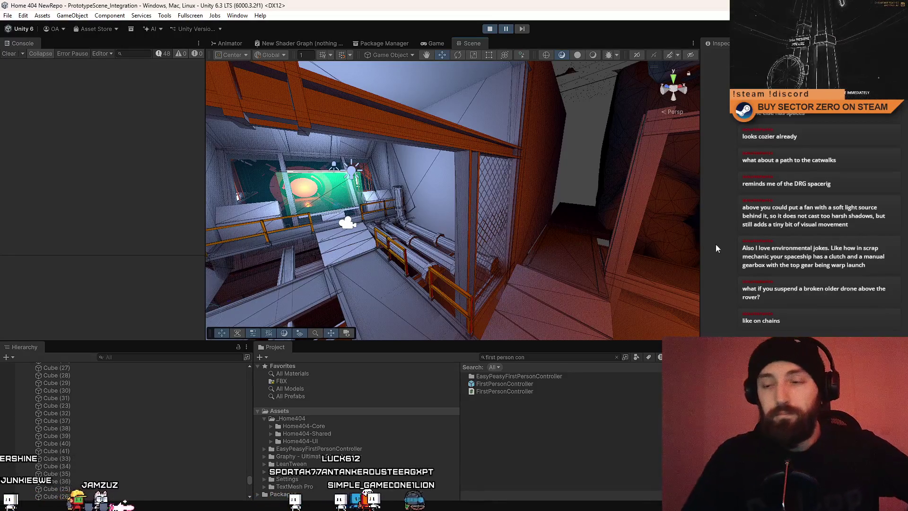
{"action": "left_click_drag", "start_coordinate": [611, 190], "coordinate": [553, 194]}
{"action": "left_click_drag", "start_coordinate": [696, 227], "coordinate": [698, 230]}
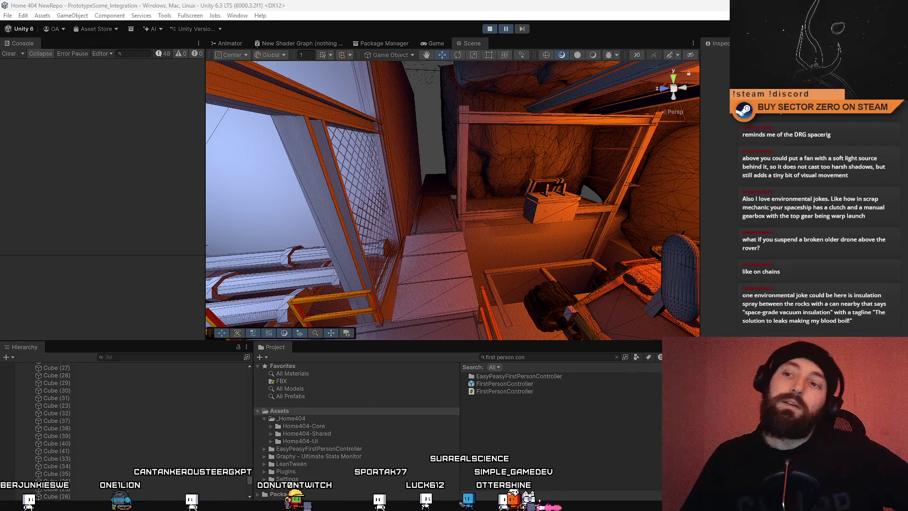
{"action": "mouse_move", "coordinate": [373, 212]}
{"action": "left_mouse_down"}
{"action": "mouse_move", "coordinate": [198, 209]}
{"action": "mouse_move", "coordinate": [362, 220]}
{"action": "left_mouse_up"}
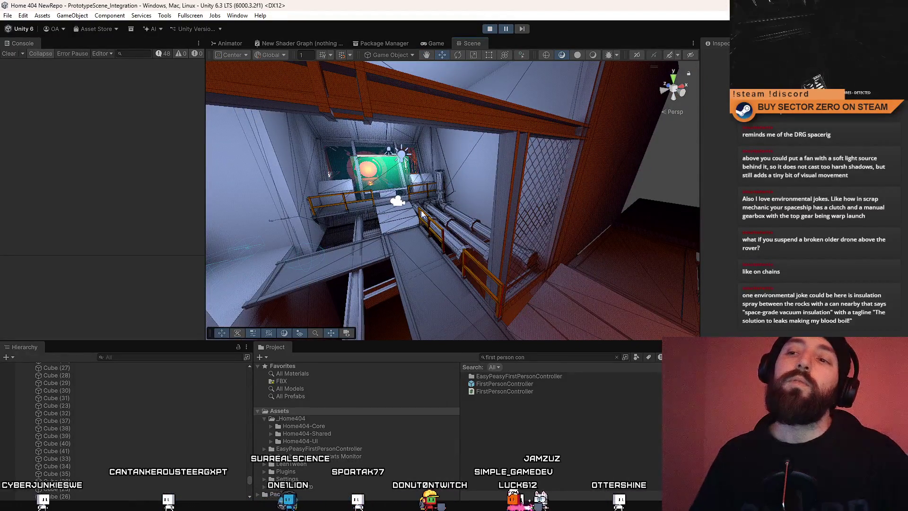
{"action": "mouse_move", "coordinate": [365, 216]}
{"action": "left_mouse_down"}
{"action": "mouse_move", "coordinate": [395, 165]}
{"action": "mouse_move", "coordinate": [253, 171]}
{"action": "mouse_move", "coordinate": [403, 194]}
{"action": "mouse_move", "coordinate": [478, 184]}
{"action": "mouse_move", "coordinate": [710, 120]}
{"action": "mouse_move", "coordinate": [827, 120]}
{"action": "left_mouse_up"}
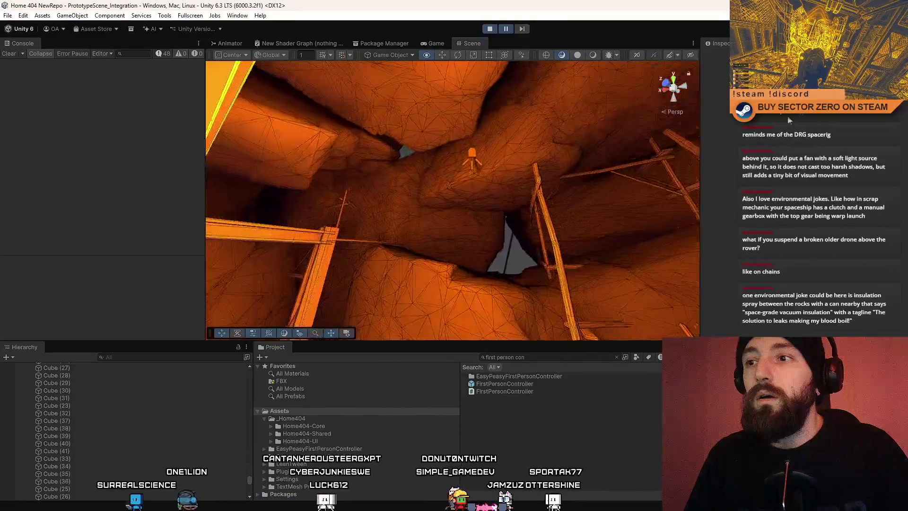